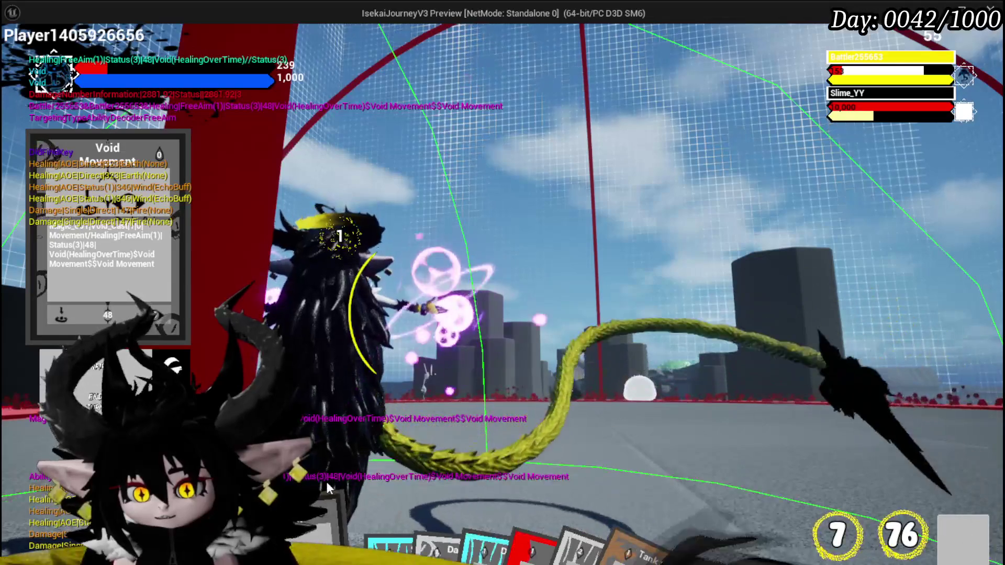
Play Defence UP, then the Attack Summon card to hit the enemy for 2,881 damage.
{"action": "mouse_move", "coordinate": [351, 535]}
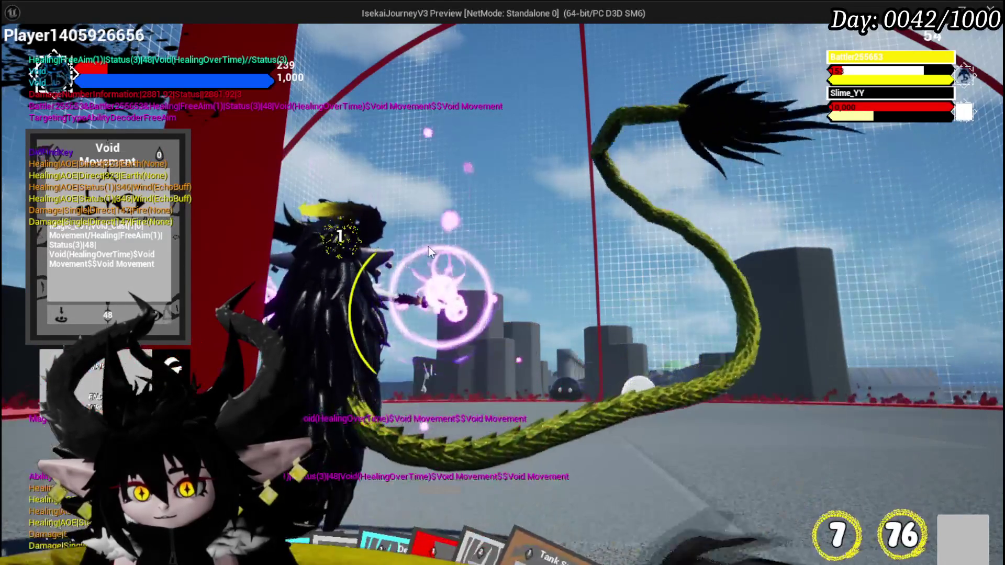
{"action": "left_click", "coordinate": [445, 492]}
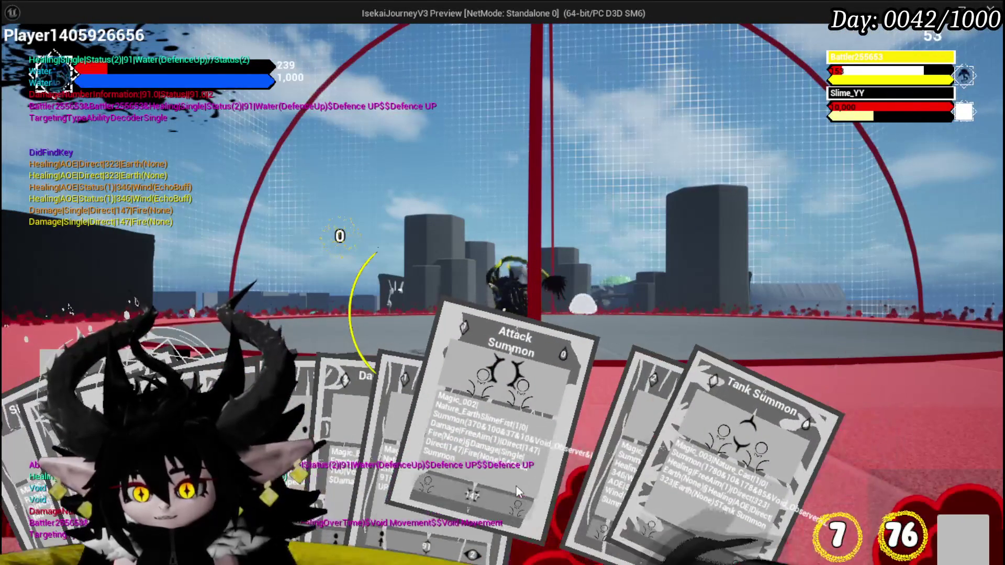
{"action": "left_click", "coordinate": [379, 482]}
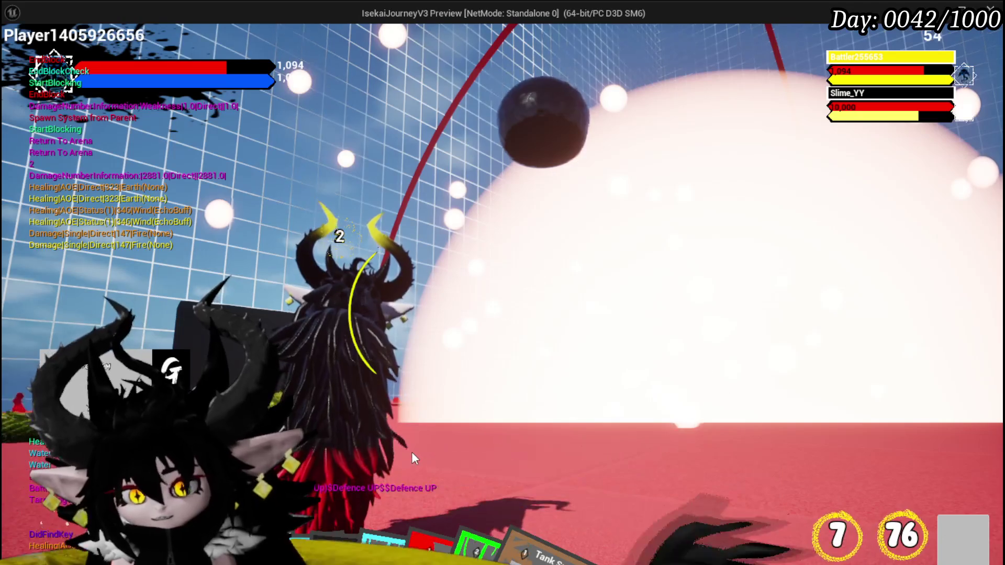
Play the Defence UP card, then the Splash Move card against the slime.
{"action": "mouse_move", "coordinate": [413, 529]}
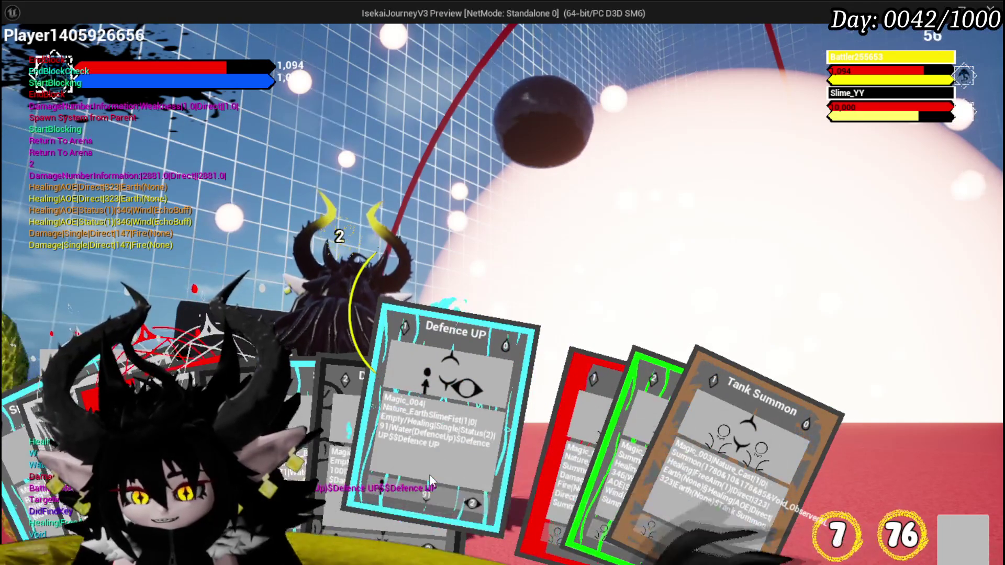
{"action": "left_click", "coordinate": [430, 474]}
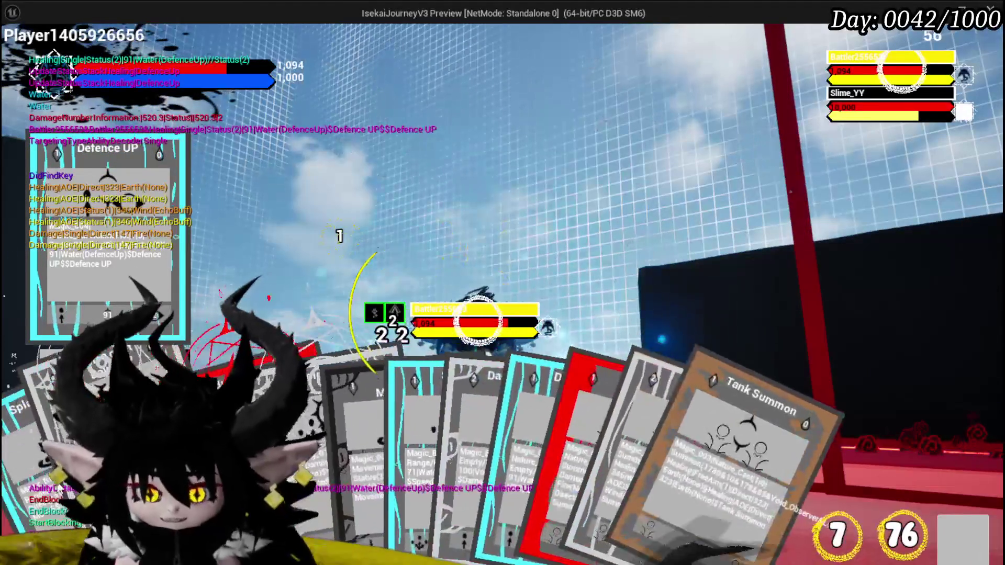
{"action": "left_click", "coordinate": [550, 353]}
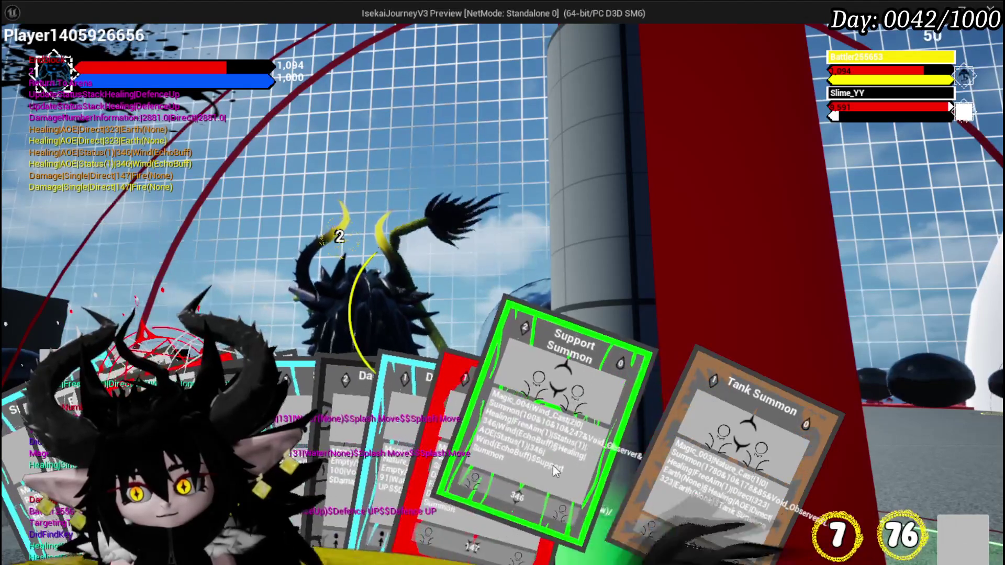
Play the green Support Summon card to defeat the slime boss and show the Iron gear results.
{"action": "left_click", "coordinate": [551, 453]}
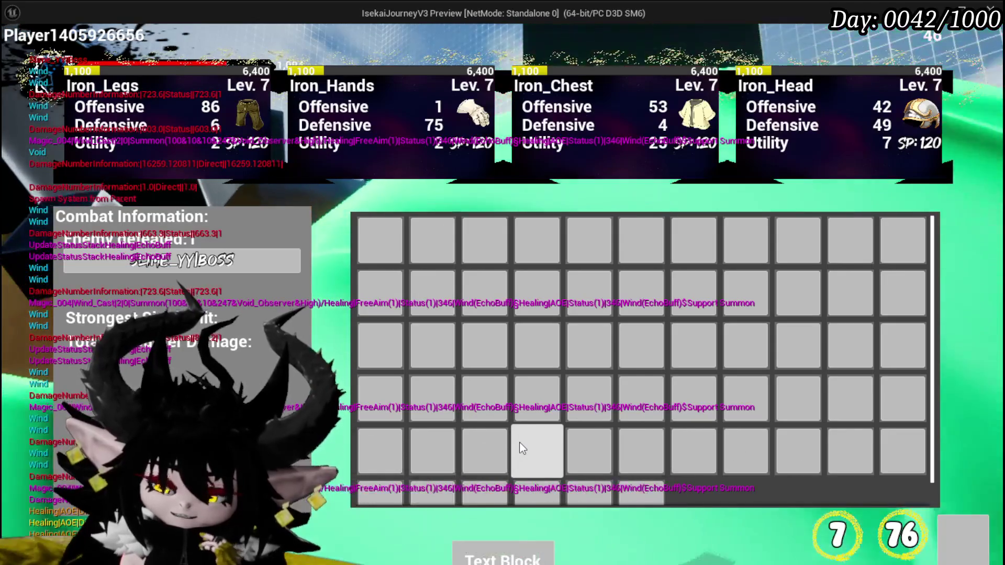
Dismiss the battle results and bring up the Equipment screen showing HP 1,440 and stats.
{"action": "key", "text": "i"}
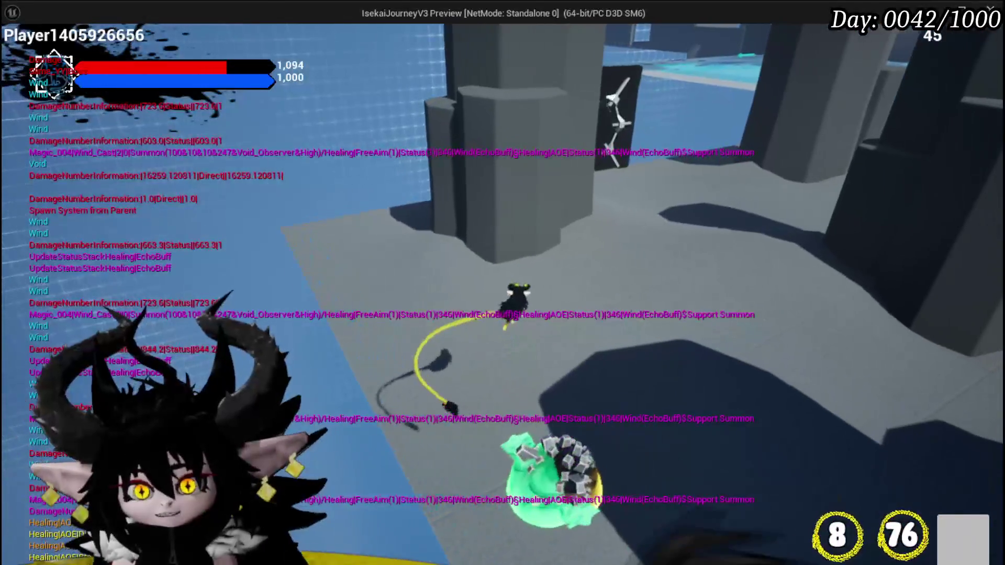
{"action": "key", "text": "Escape"}
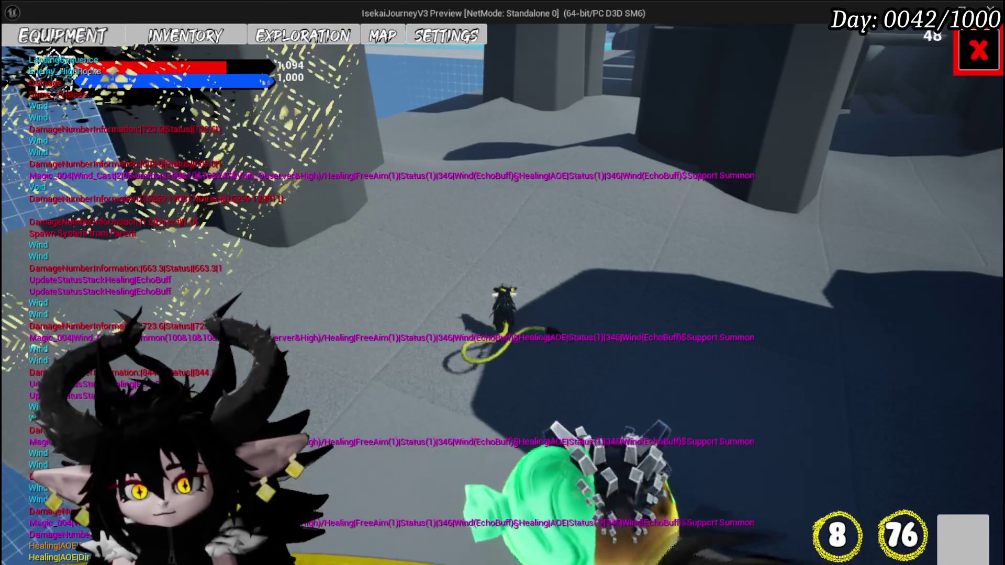
{"action": "key", "text": "i"}
{"action": "mouse_move", "coordinate": [634, 469]}
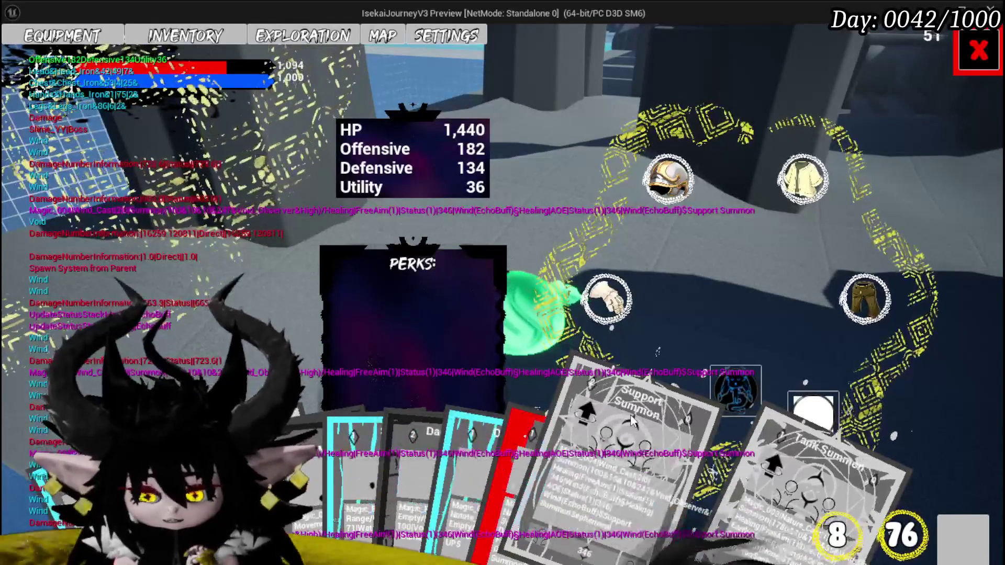
Play another Support Summon card, then close and reopen Equipment and switch to Inventory.
{"action": "left_click", "coordinate": [598, 416]}
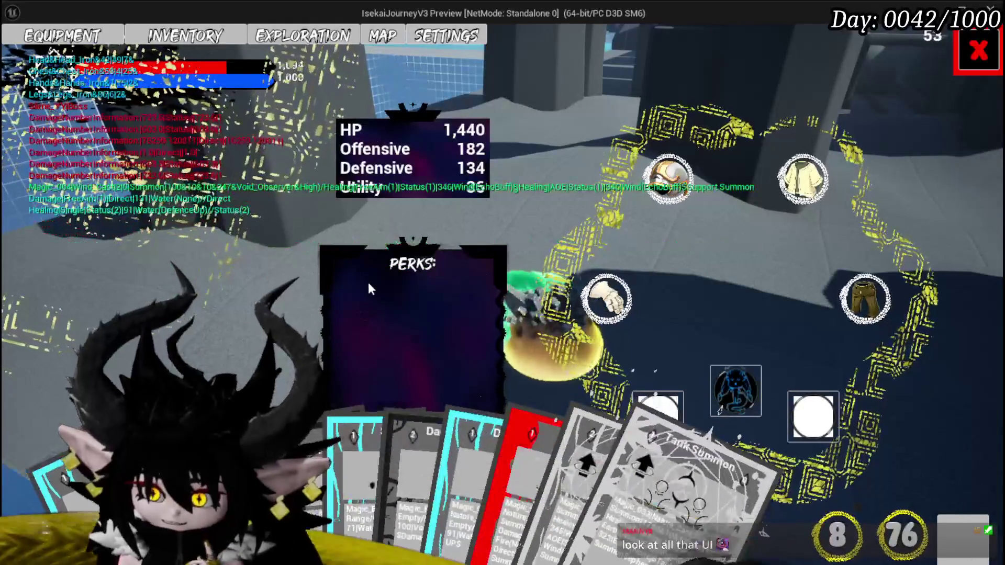
{"action": "left_click", "coordinate": [974, 52]}
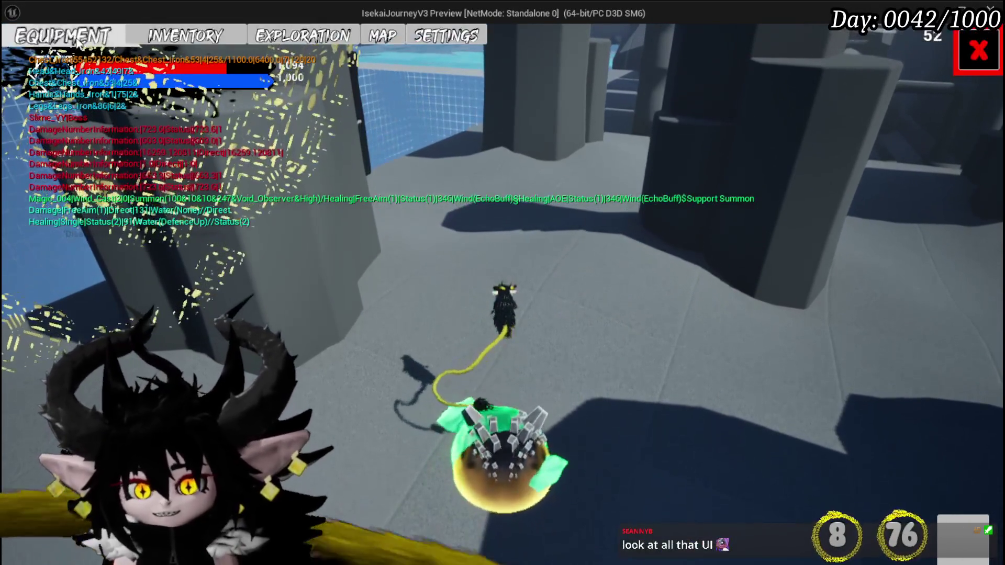
{"action": "left_click", "coordinate": [78, 42]}
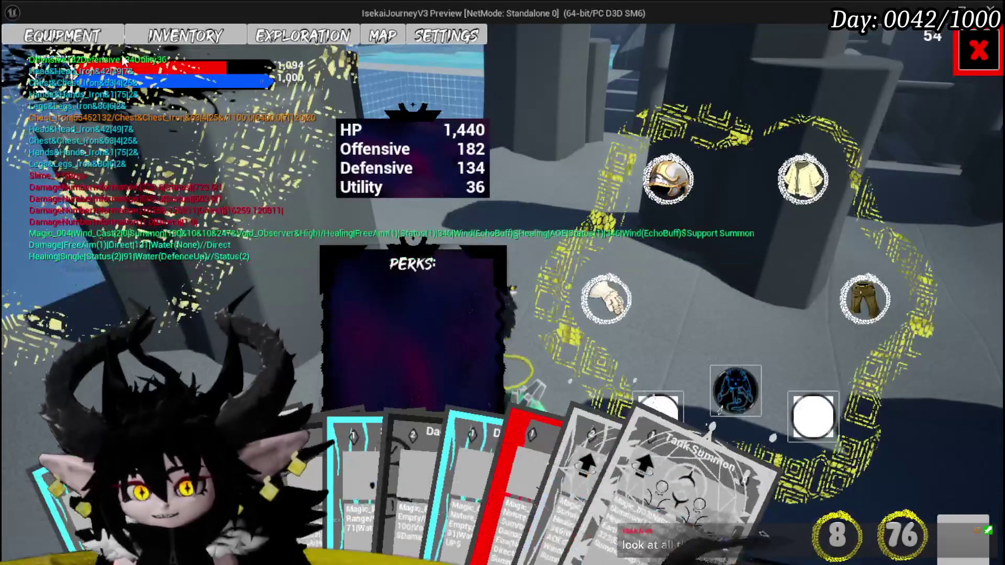
{"action": "left_click", "coordinate": [194, 36]}
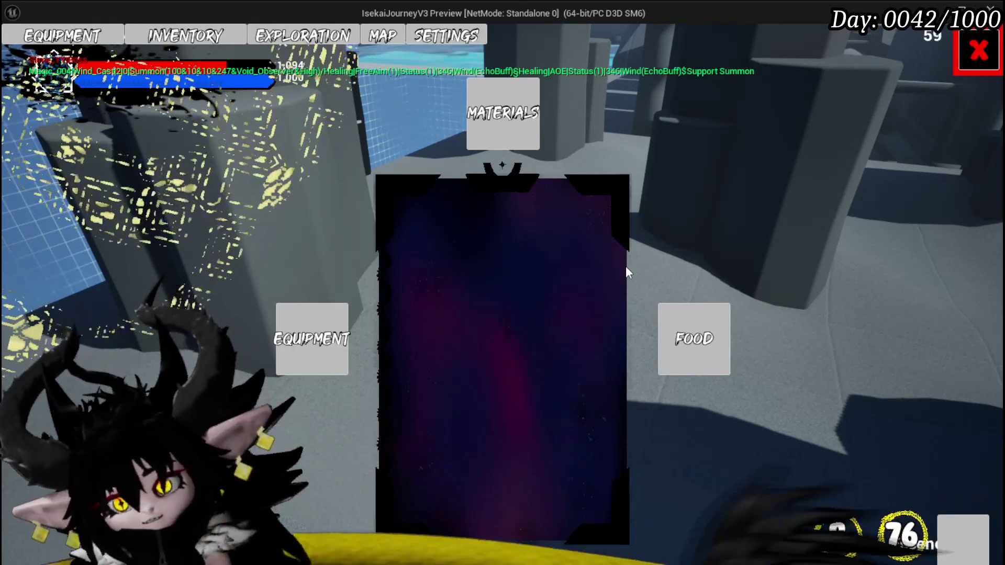
List the inventory's equipment items, then open the Dark Souls 2 inventory reference full size in a new tab.
{"action": "left_click", "coordinate": [314, 335]}
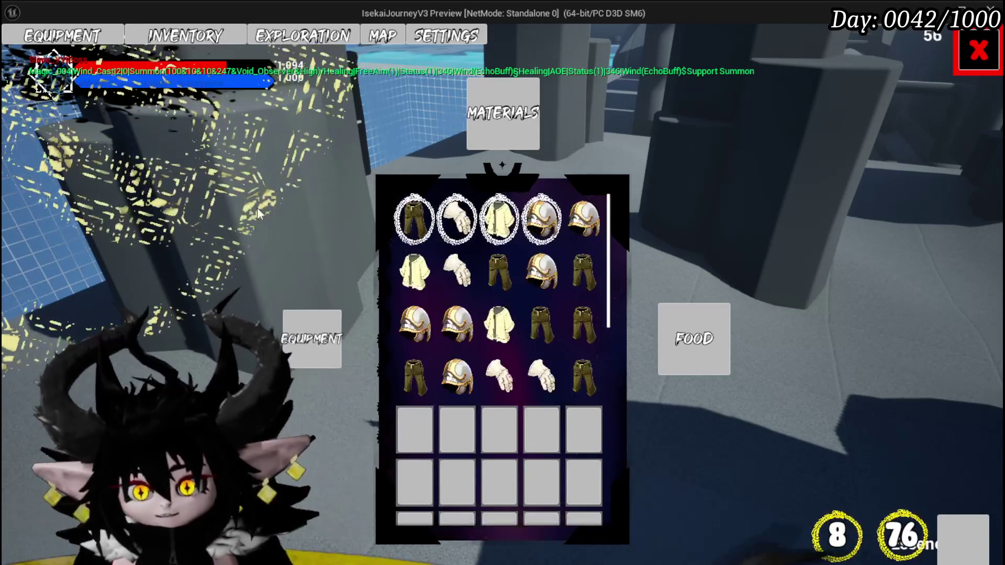
{"action": "mouse_move", "coordinate": [587, 247]}
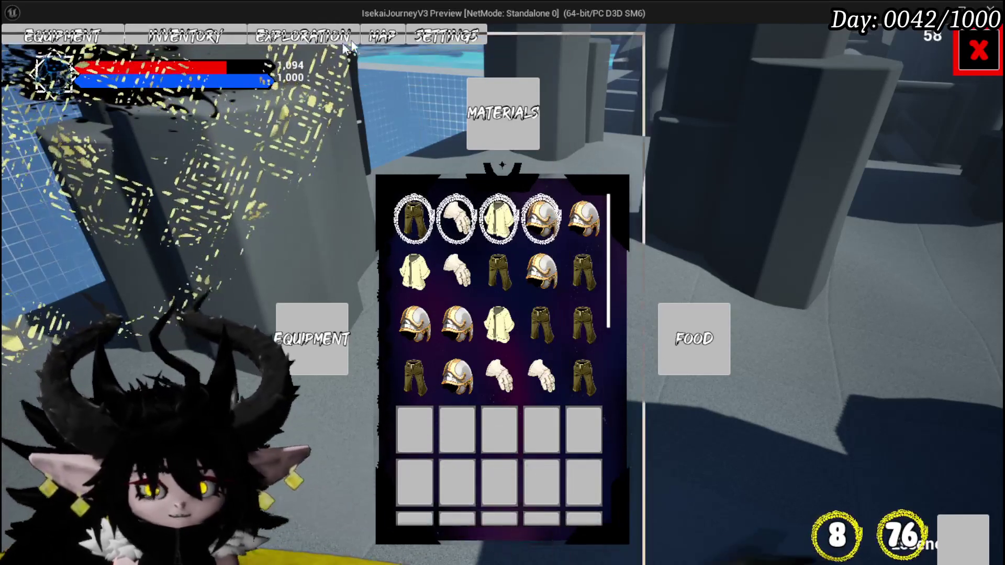
{"action": "key", "text": "alt+Tab"}
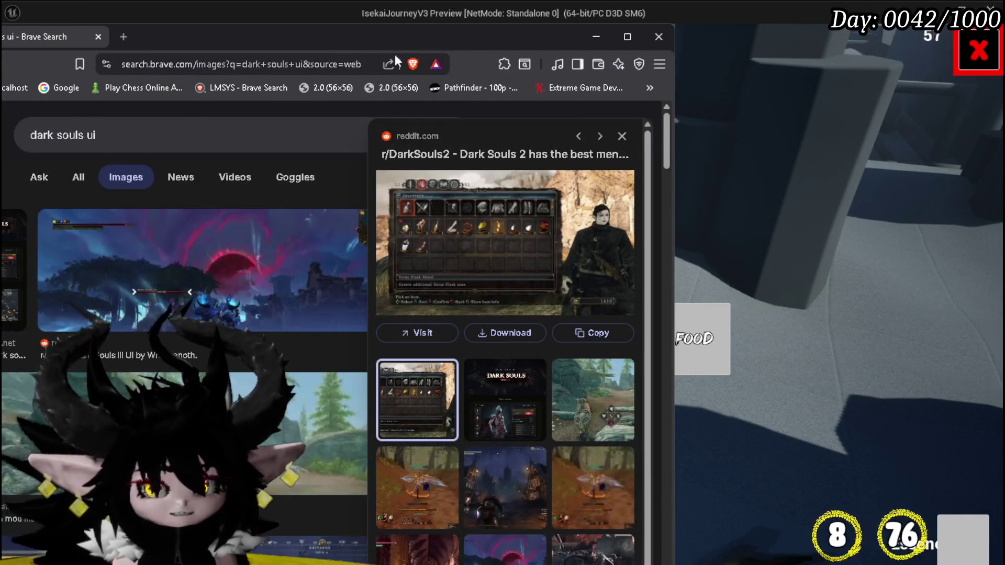
{"action": "right_click", "coordinate": [453, 212]}
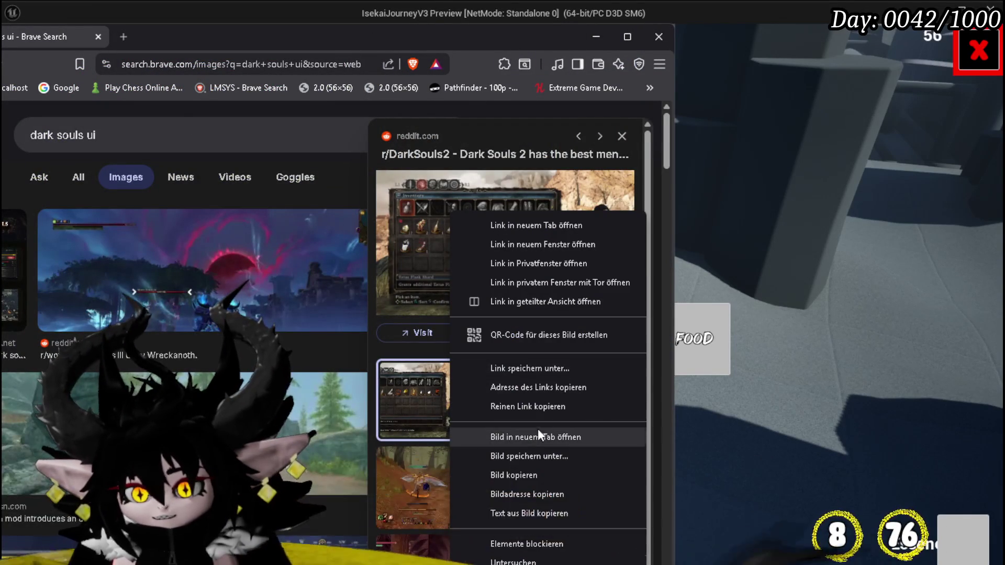
{"action": "left_click", "coordinate": [526, 438]}
{"action": "left_click", "coordinate": [187, 38]}
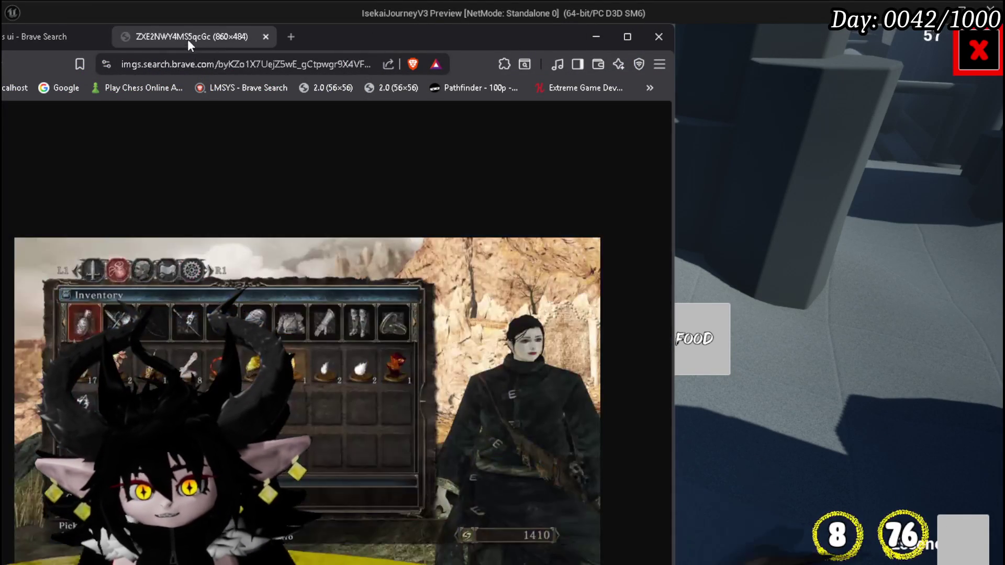
Bring Brave fully on screen to study the Dark Souls 2 image, then minimize it.
{"action": "left_click_drag", "start_coordinate": [404, 32], "coordinate": [471, 4]}
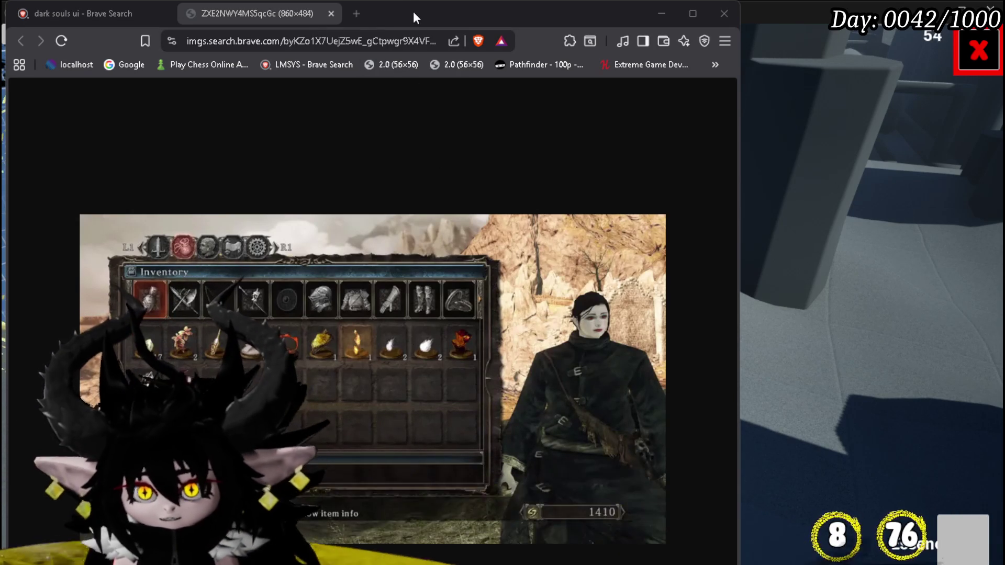
{"action": "left_click", "coordinate": [661, 13]}
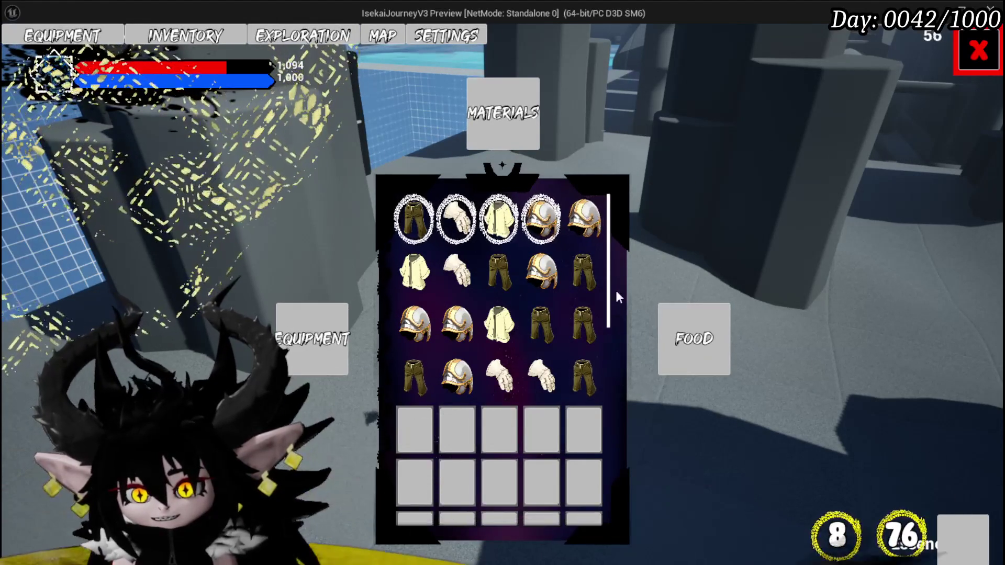
Close the inventory menu and stop the playtest, returning to the CalculateDamageElement graph.
{"action": "left_click", "coordinate": [998, 61]}
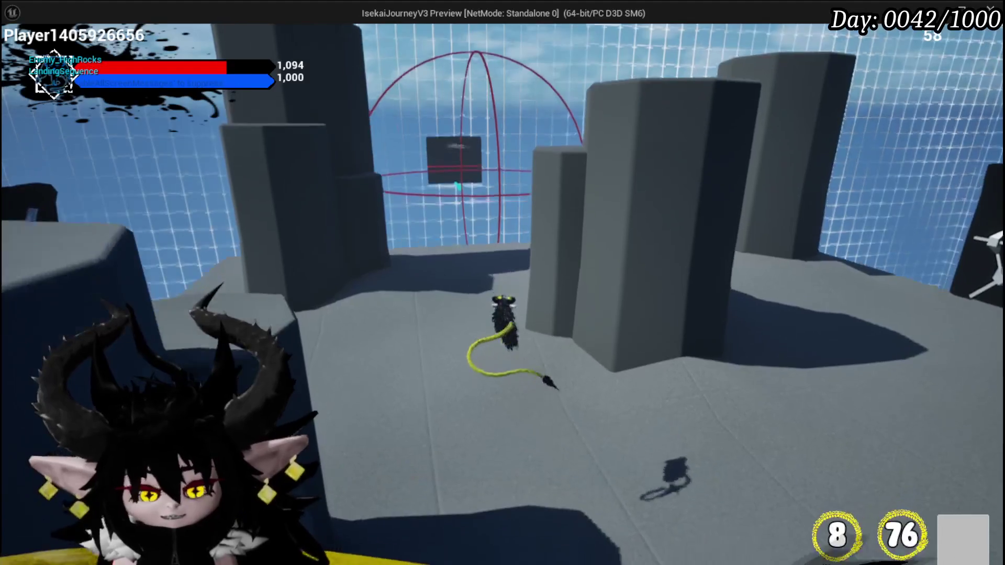
{"action": "key", "text": "Escape"}
{"action": "scroll", "coordinate": [384, 190], "scroll_direction": "down", "scroll_amount": 4}
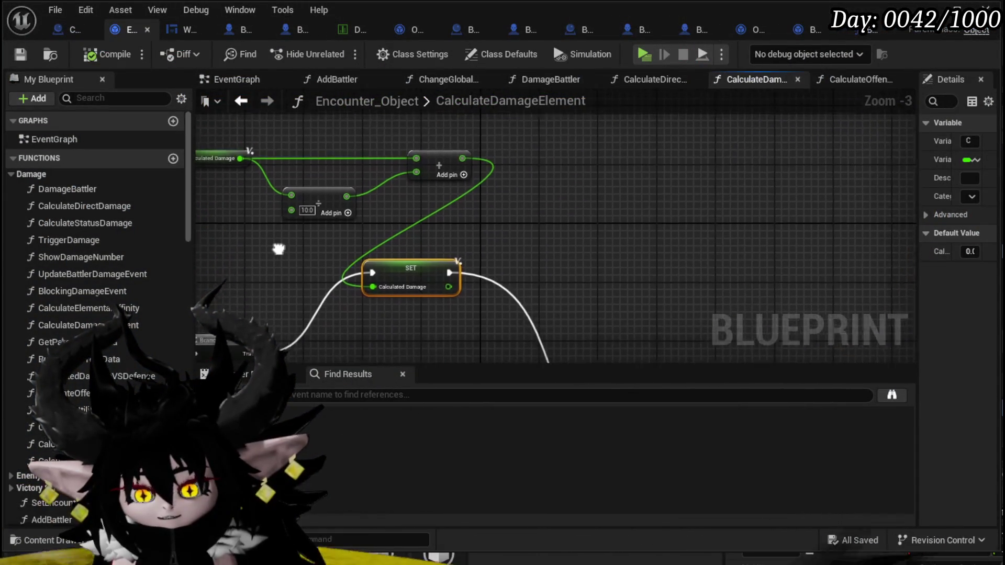
Save the Encounter_Object blueprint, switch to the L_DungeonCreationTest level and start a playtest.
{"action": "key", "text": "ctrl+s"}
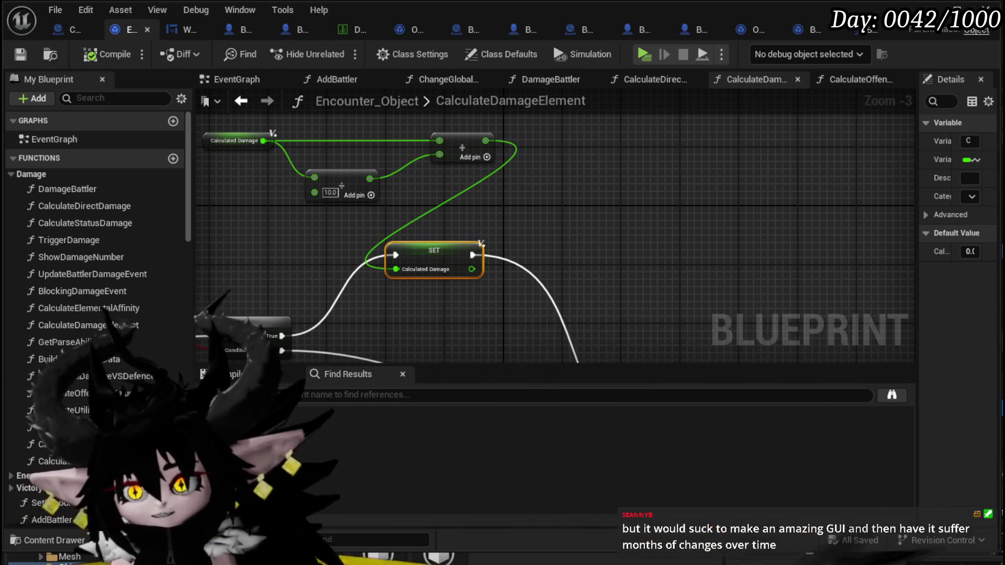
{"action": "key", "text": "alt+Tab"}
{"action": "left_click", "coordinate": [338, 51]}
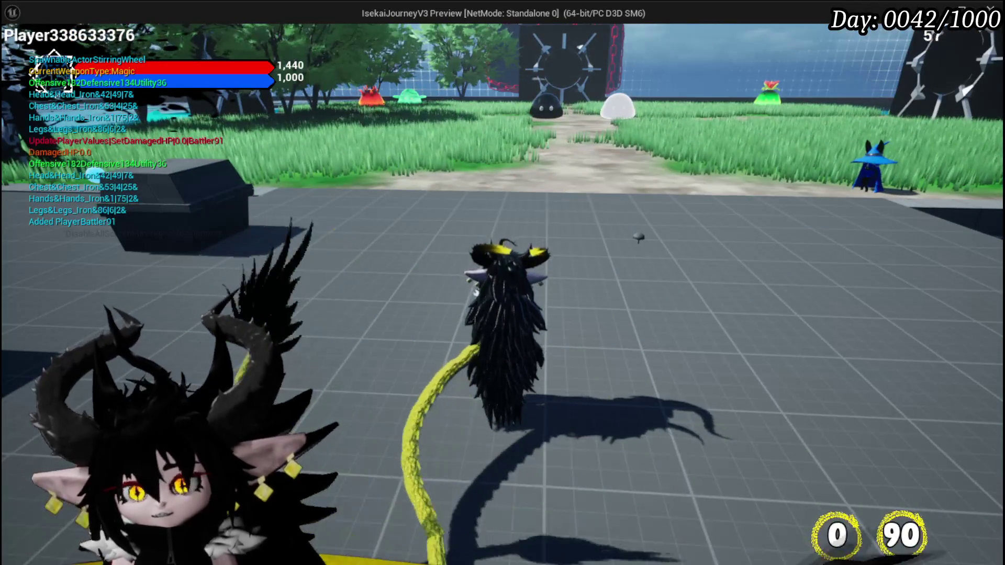
Stop the running IsekaiJourneyV3 preview with Esc and relaunch it from the toolbar Play button.
{"action": "key", "text": "Escape"}
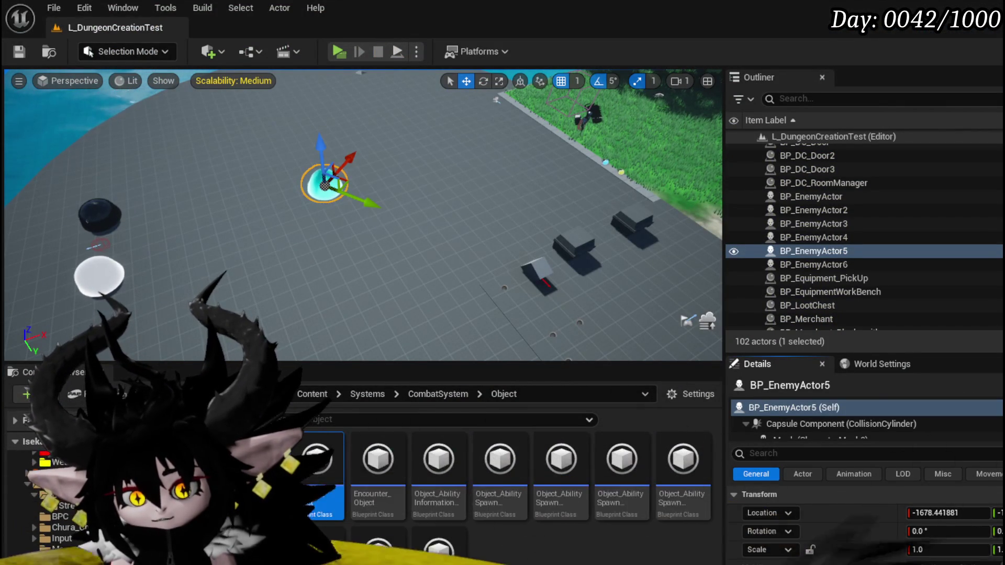
{"action": "left_click", "coordinate": [338, 53]}
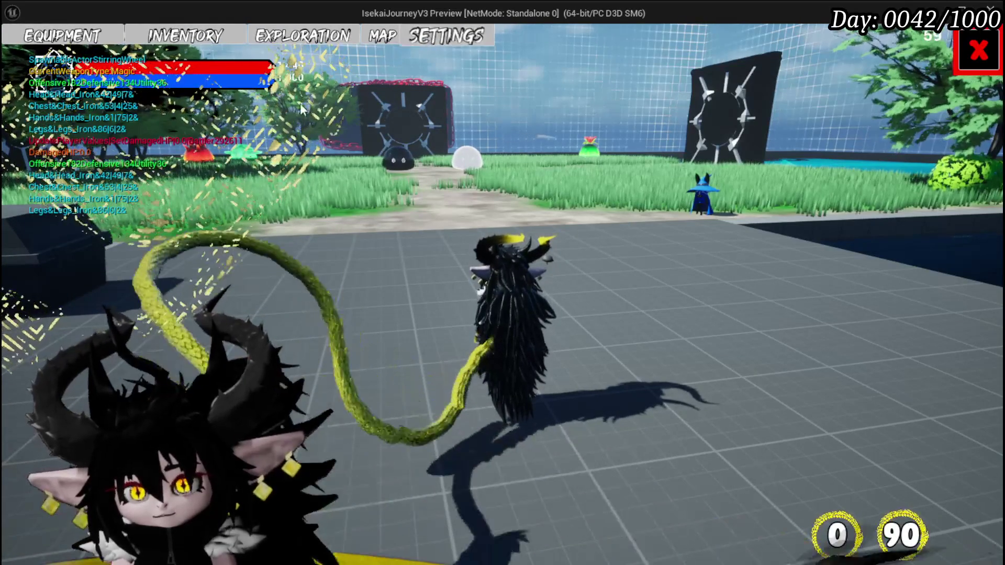
Review the hands-slot gloves and the stored Materials items, then stop the game preview.
{"action": "left_click", "coordinate": [63, 35]}
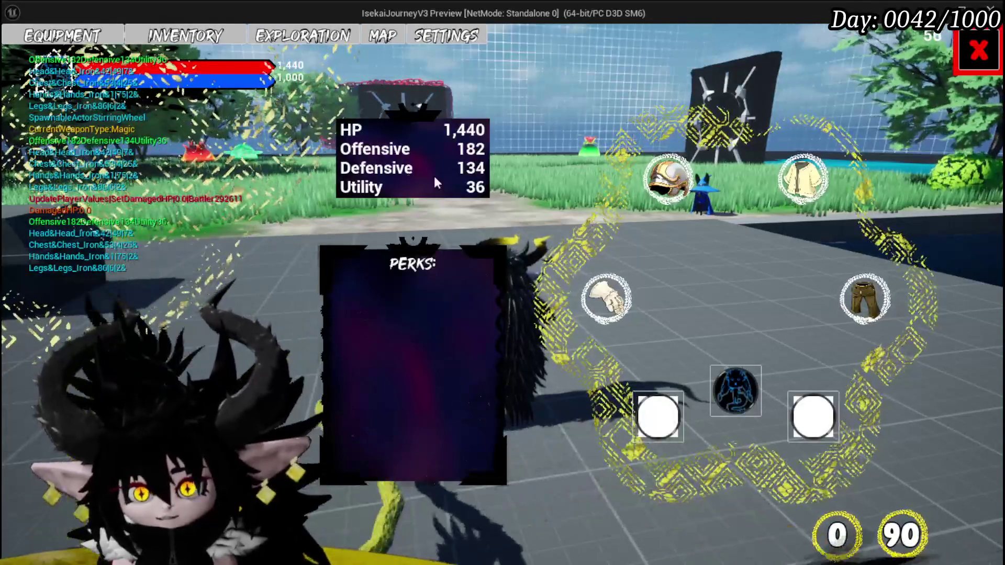
{"action": "left_click", "coordinate": [607, 298]}
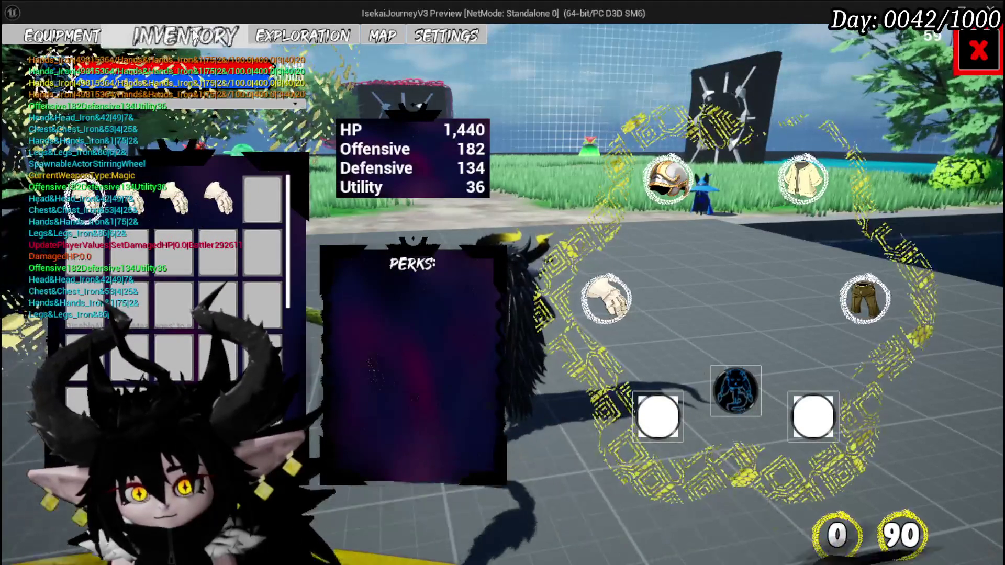
{"action": "left_click", "coordinate": [185, 35]}
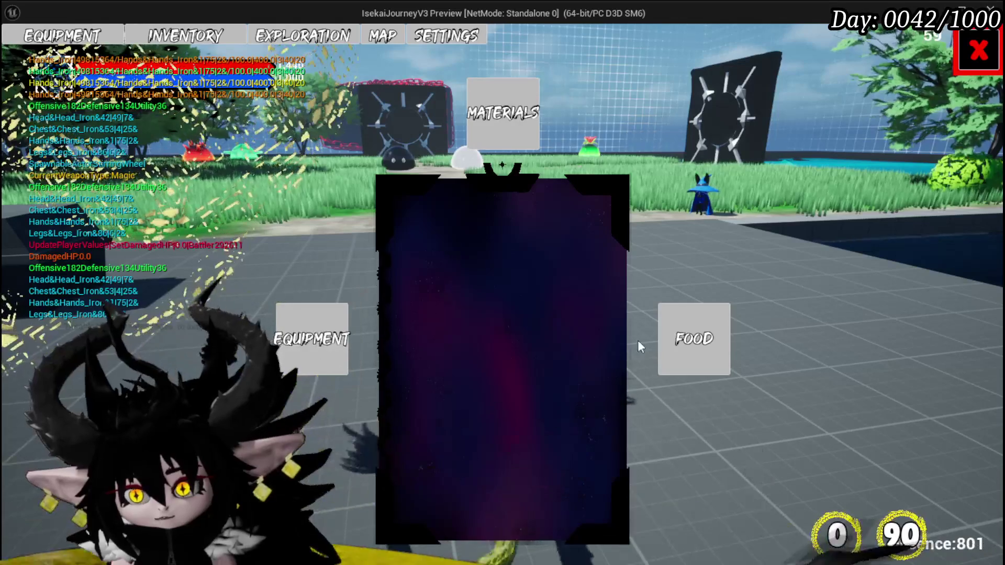
{"action": "left_click", "coordinate": [695, 343]}
{"action": "left_click", "coordinate": [503, 112]}
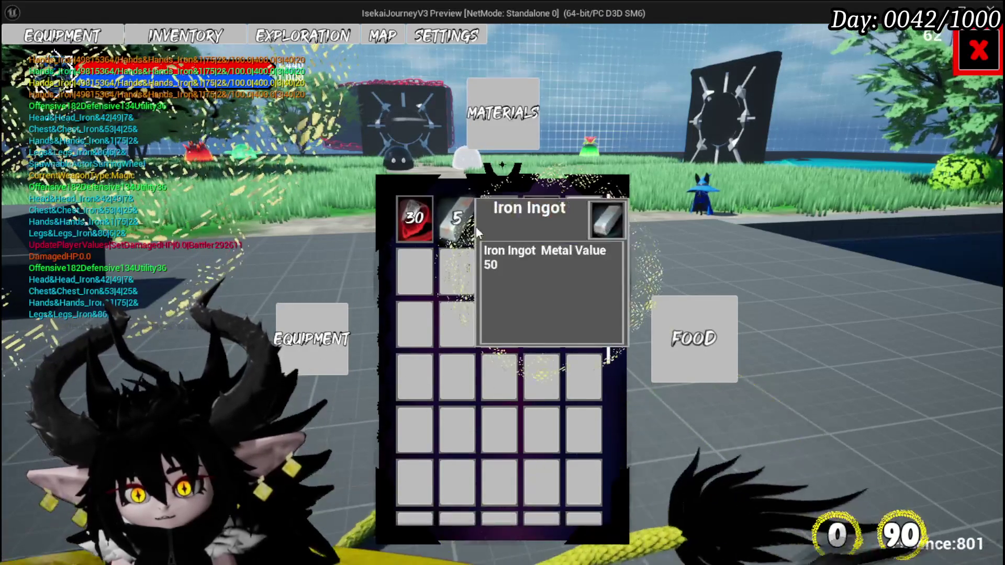
{"action": "mouse_move", "coordinate": [549, 227]}
{"action": "mouse_move", "coordinate": [405, 214]}
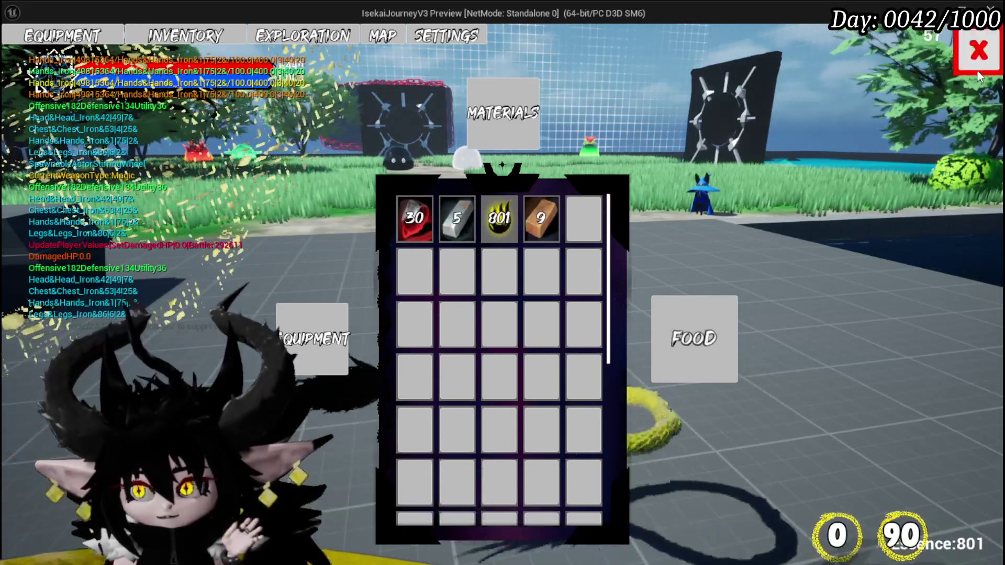
{"action": "key", "text": "Escape"}
{"action": "key", "text": "Escape"}
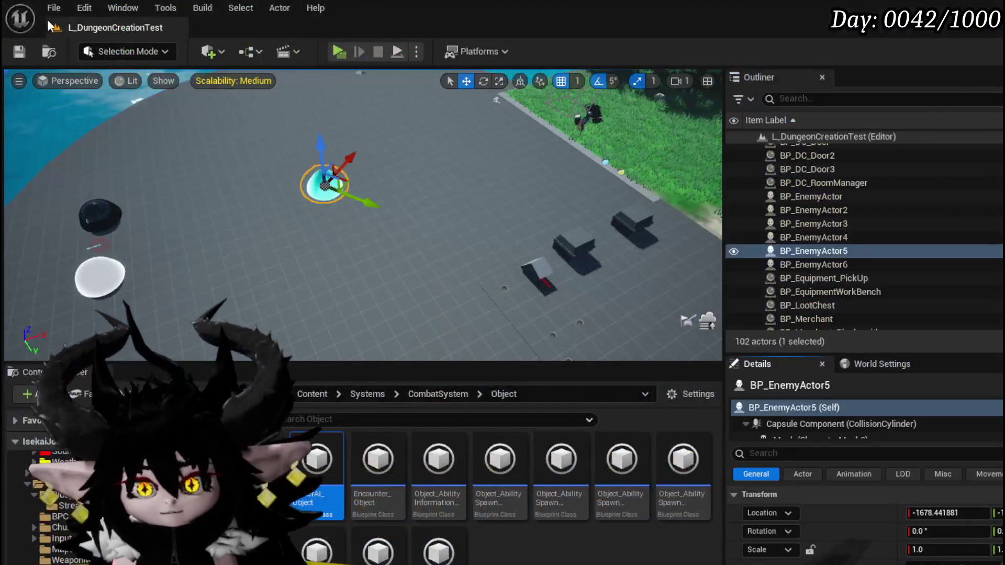
Open MW_Text from UniversalWidgets > Text, review its SetJustification graph, and return to UniversalWidgets.
{"action": "left_click", "coordinate": [21, 52]}
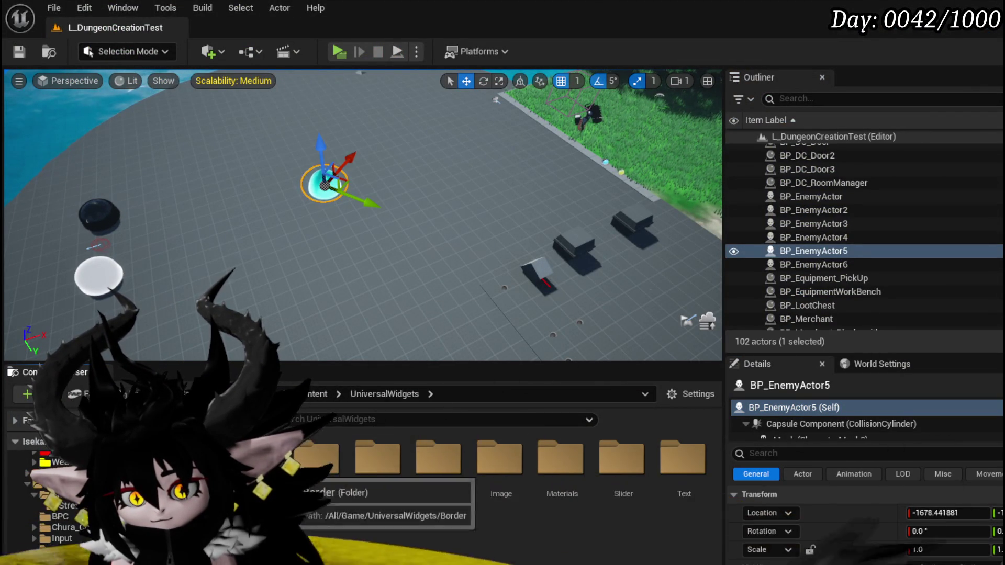
{"action": "double_click", "coordinate": [681, 469]}
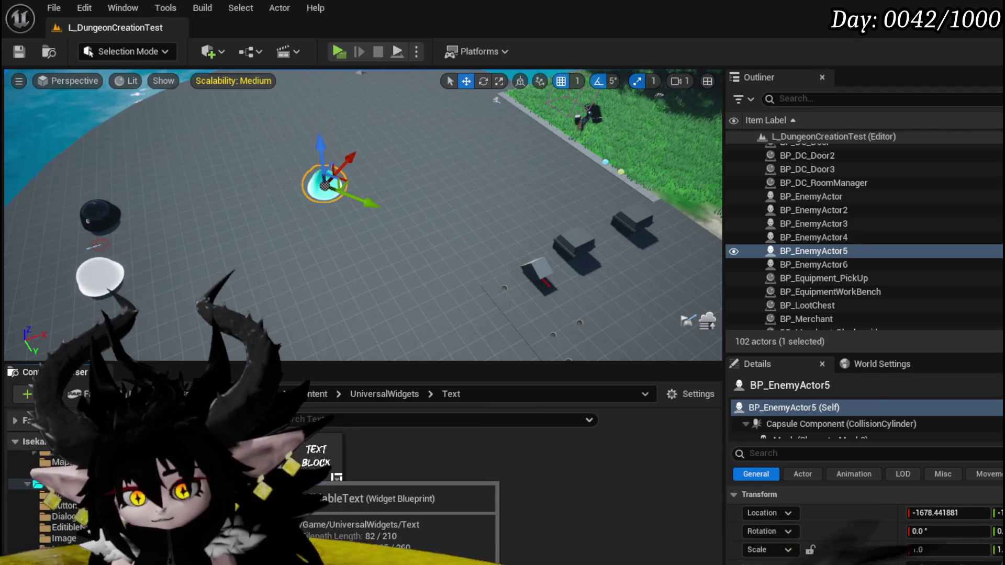
{"action": "double_click", "coordinate": [321, 452]}
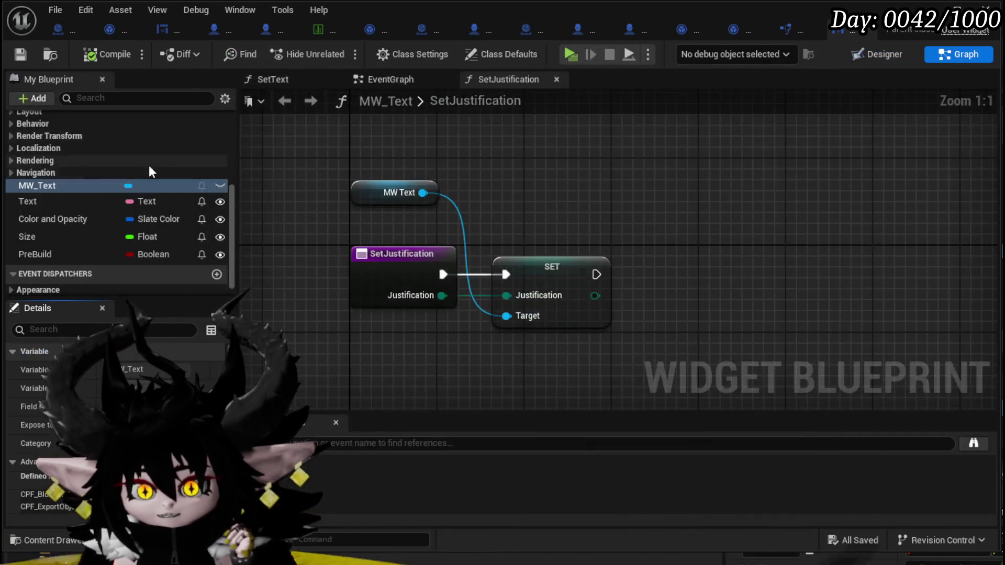
{"action": "scroll", "coordinate": [99, 178], "scroll_direction": "up", "scroll_amount": 5}
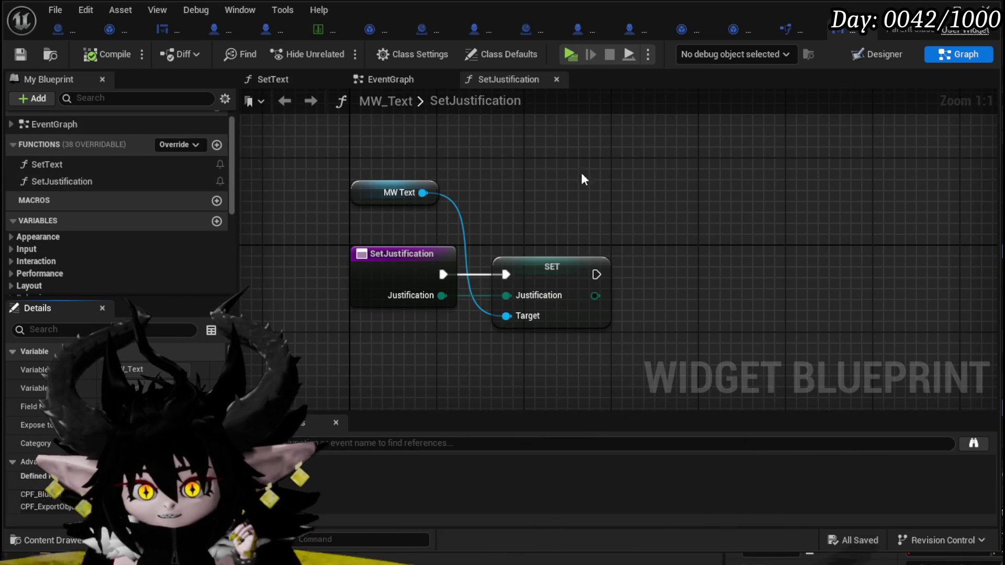
{"action": "scroll", "coordinate": [127, 194], "scroll_direction": "down", "scroll_amount": 3}
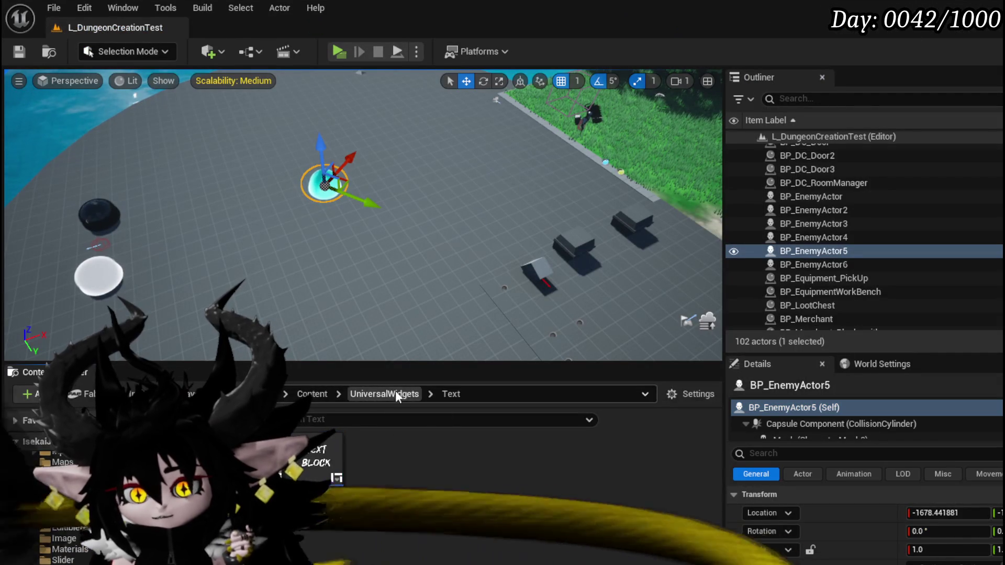
{"action": "left_click", "coordinate": [394, 392]}
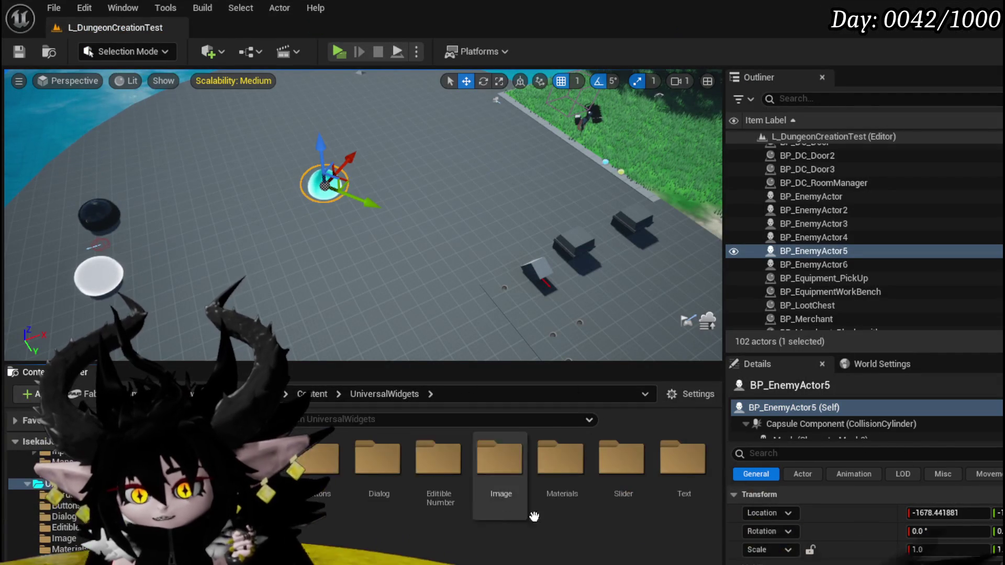
Open MW_Button from the Buttons folder and filter its Palette to 'Button' with COMMON collapsed.
{"action": "double_click", "coordinate": [318, 459]}
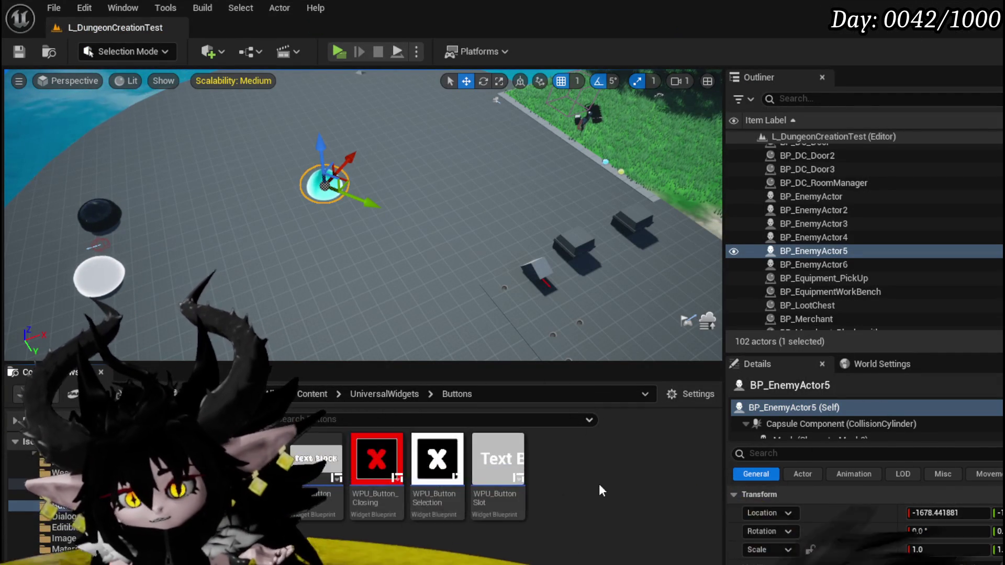
{"action": "double_click", "coordinate": [339, 479]}
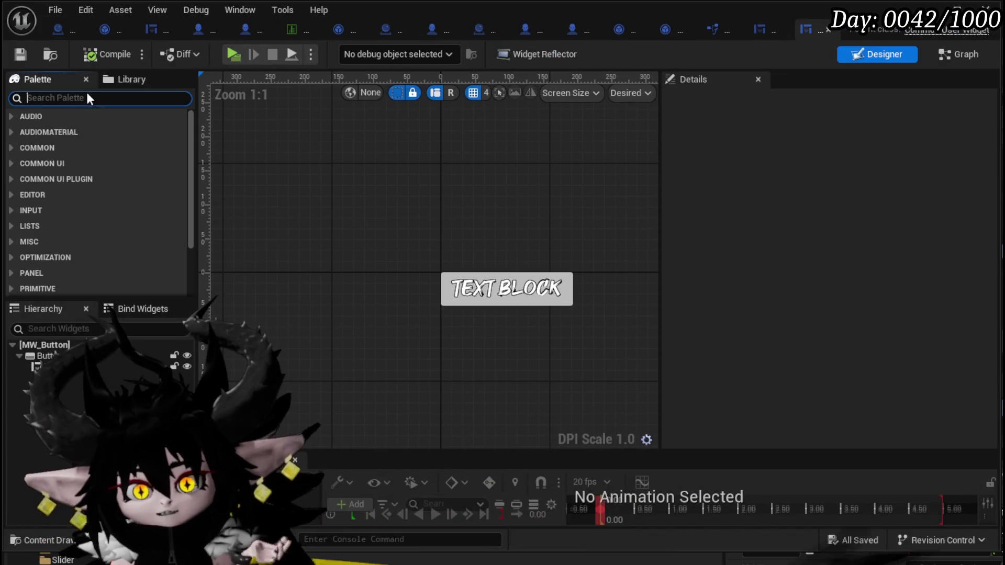
{"action": "type", "text": "Button"}
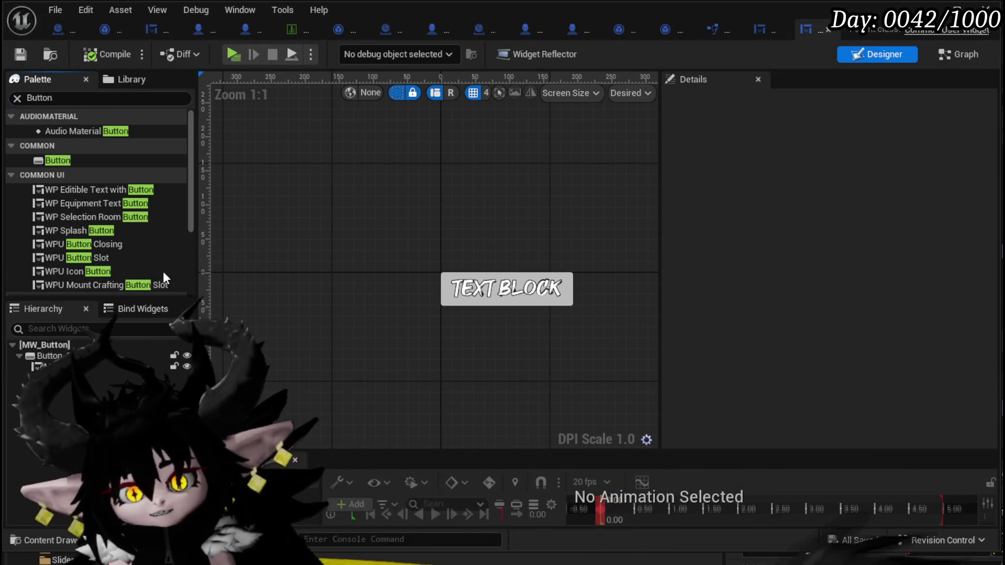
{"action": "left_click", "coordinate": [11, 145]}
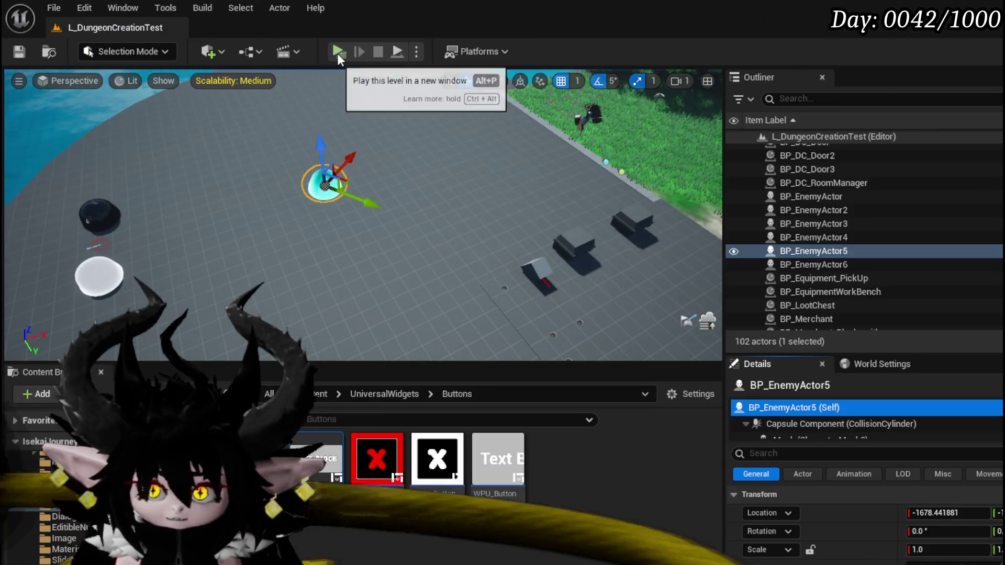
{"action": "left_click", "coordinate": [337, 53]}
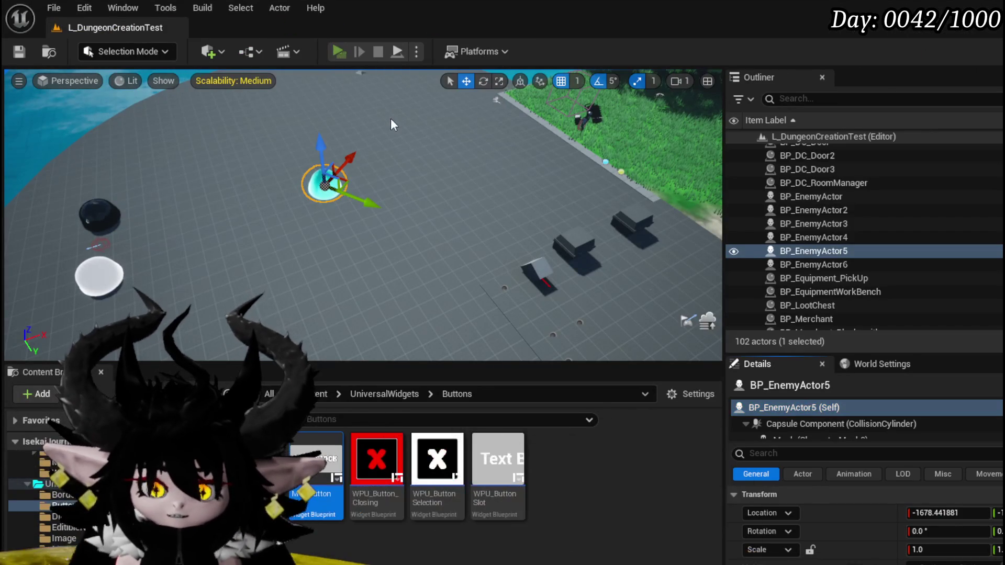
Show the Equipment screen with HP 1,440, Offensive 182, Defensive 134 and Utility 36.
{"action": "key", "text": "Tab"}
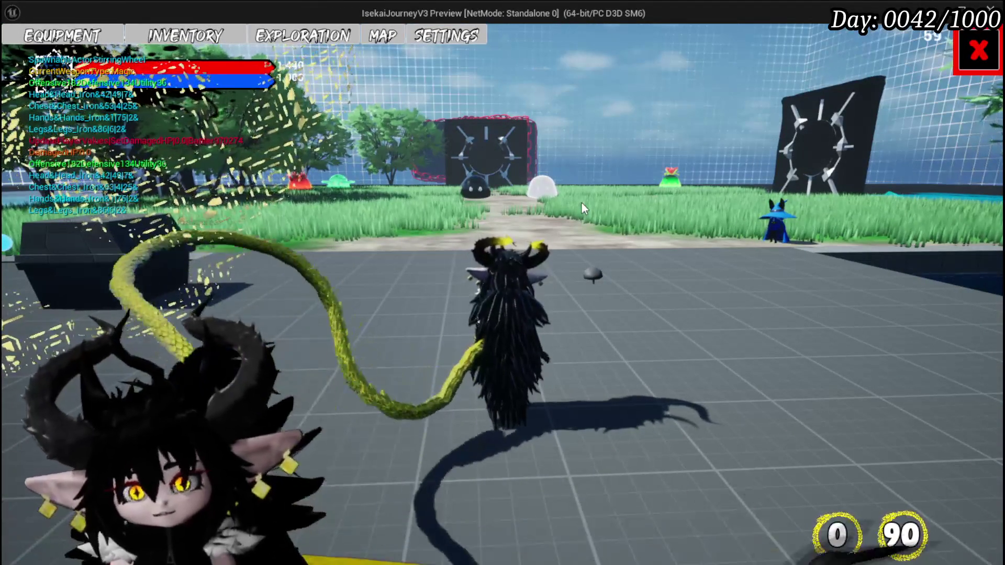
{"action": "left_click", "coordinate": [61, 36]}
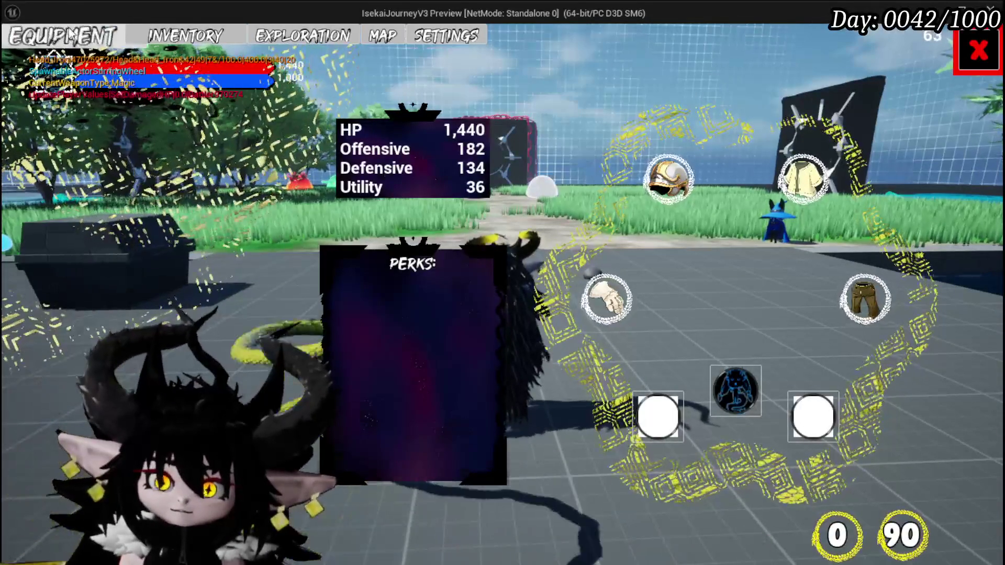
Flip through the Inventory and Settings tabs, close the settings list, and end the preview.
{"action": "left_click", "coordinate": [203, 39]}
{"action": "left_click", "coordinate": [203, 39]}
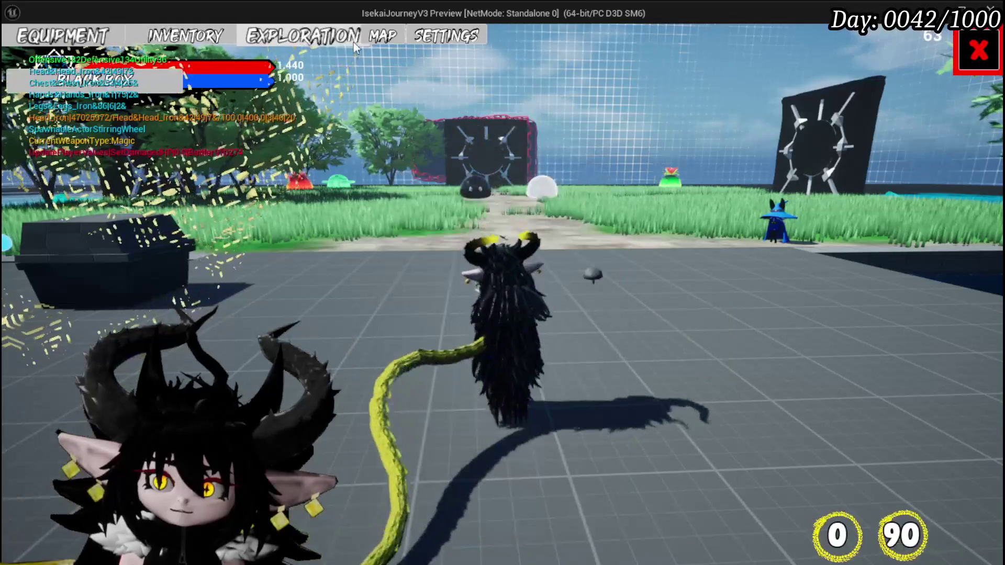
{"action": "left_click", "coordinate": [436, 40]}
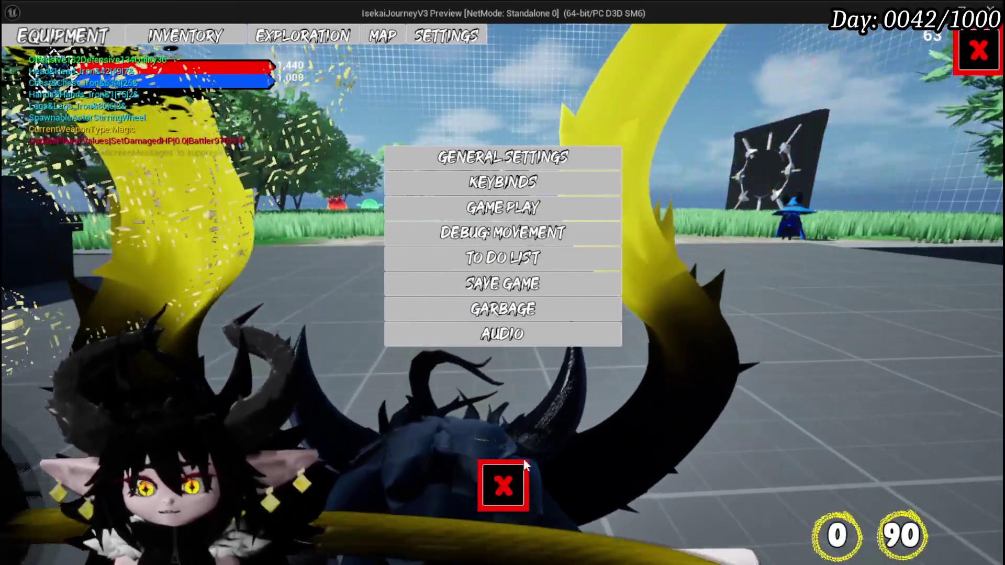
{"action": "left_click", "coordinate": [524, 465]}
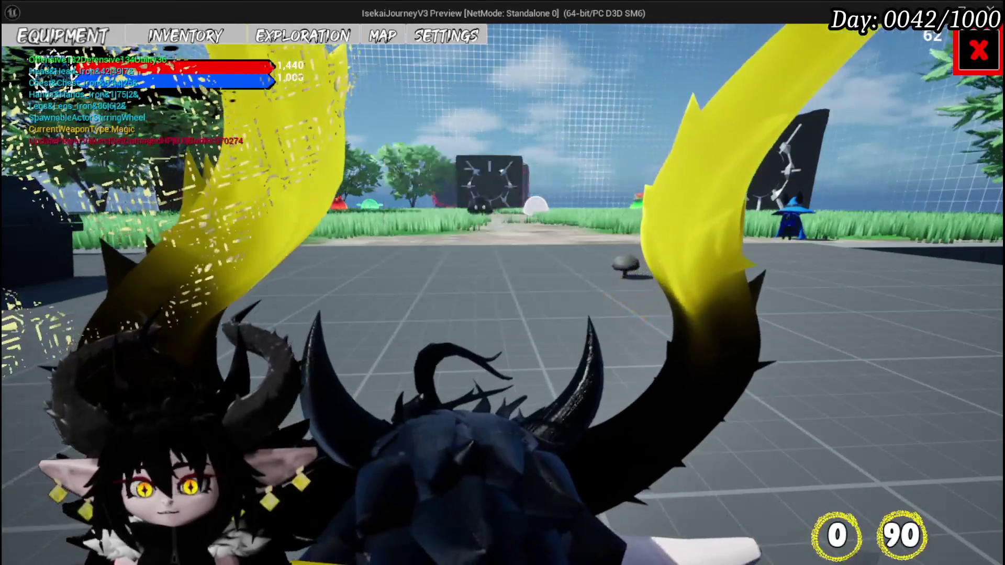
{"action": "key", "text": "Escape"}
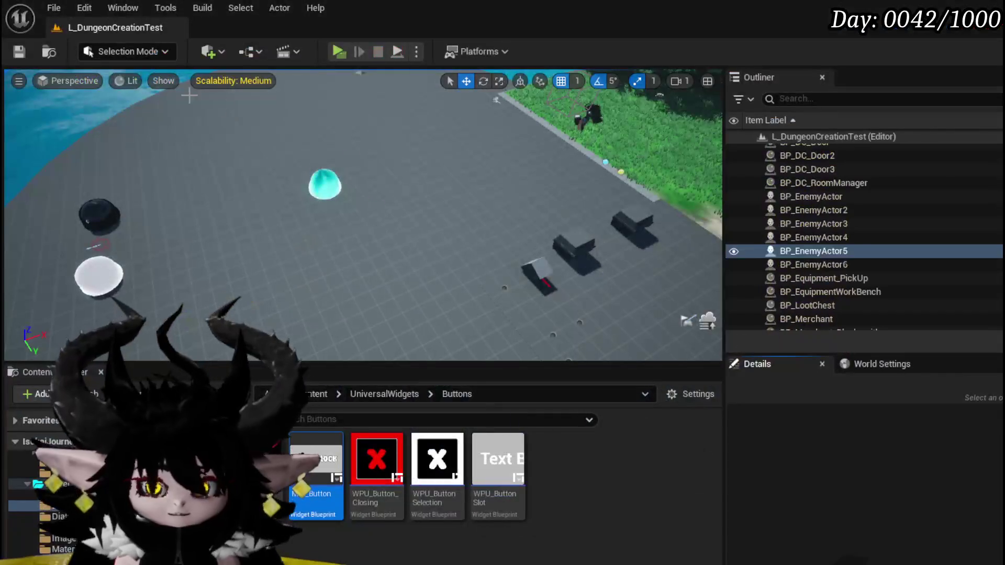
Save the L_DungeonCreationTest level along with its changed packages.
{"action": "left_click", "coordinate": [19, 52]}
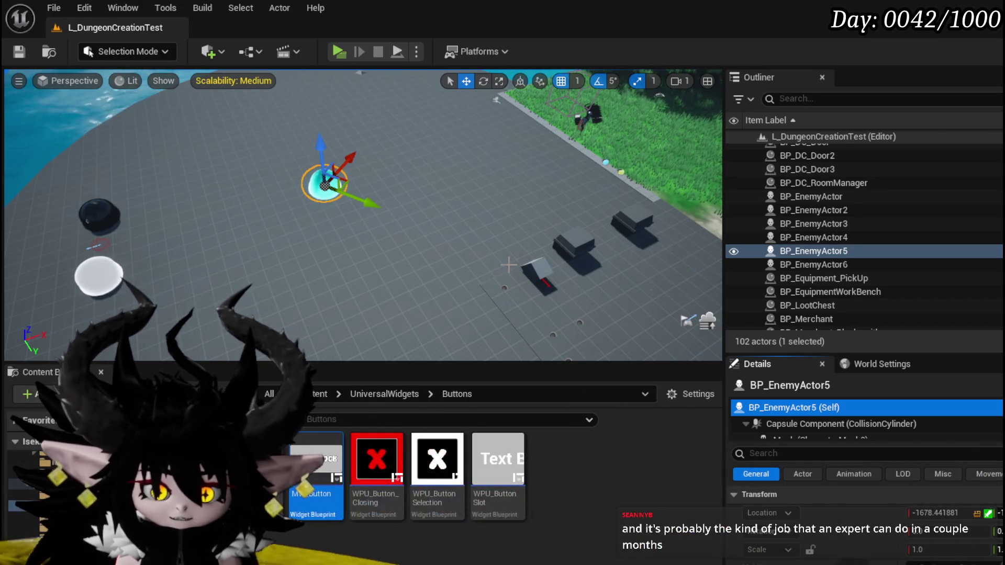
{"action": "left_click", "coordinate": [24, 57]}
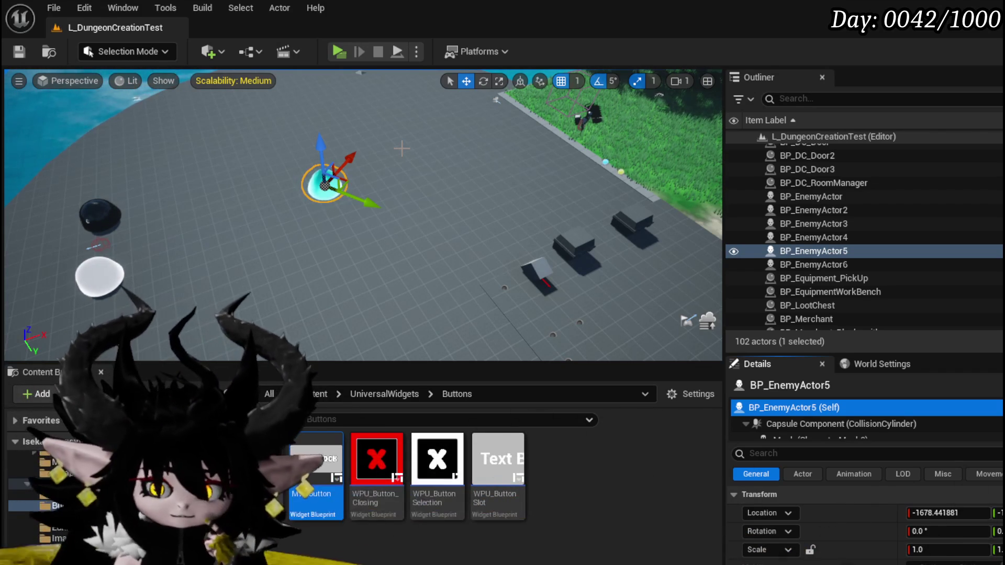
{"action": "mouse_move", "coordinate": [314, 208]}
{"action": "left_mouse_down"}
{"action": "mouse_move", "coordinate": [257, 164]}
{"action": "mouse_move", "coordinate": [286, 188]}
{"action": "mouse_move", "coordinate": [269, 188]}
{"action": "mouse_move", "coordinate": [344, 163]}
{"action": "left_mouse_up"}
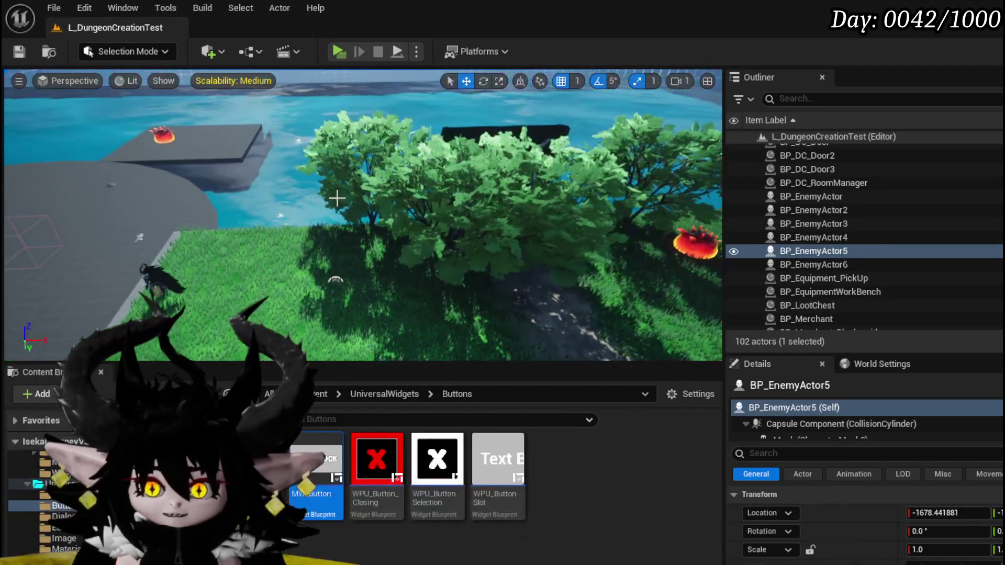
Move BP_Tree_3 and BP_Tree_4 left along the X axis and save the level.
{"action": "left_click", "coordinate": [344, 163]}
{"action": "left_click_drag", "start_coordinate": [319, 225], "coordinate": [152, 216]}
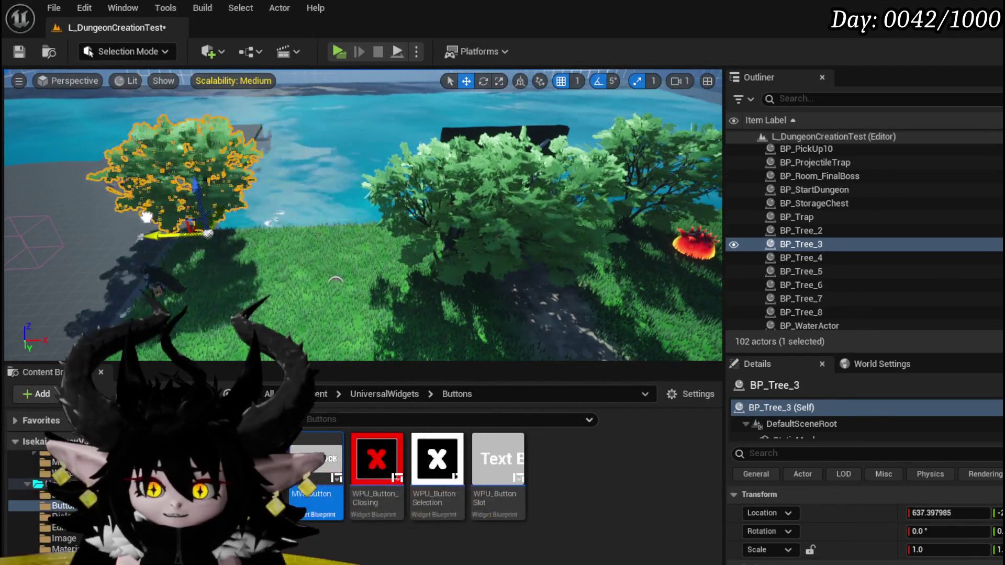
{"action": "left_click", "coordinate": [409, 189]}
{"action": "left_click_drag", "start_coordinate": [484, 270], "coordinate": [459, 269]}
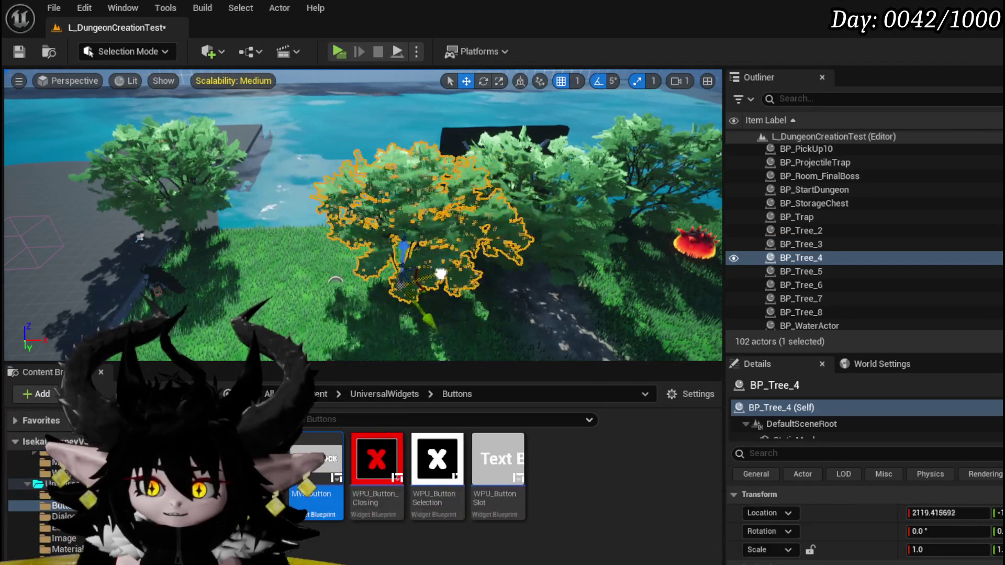
{"action": "left_click_drag", "start_coordinate": [296, 268], "coordinate": [331, 241]}
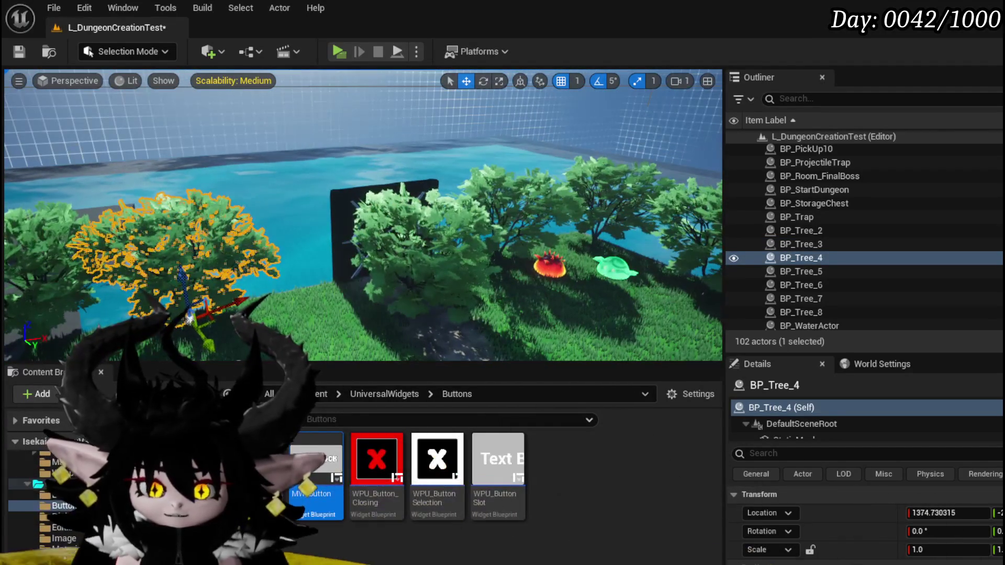
{"action": "left_click", "coordinate": [20, 51]}
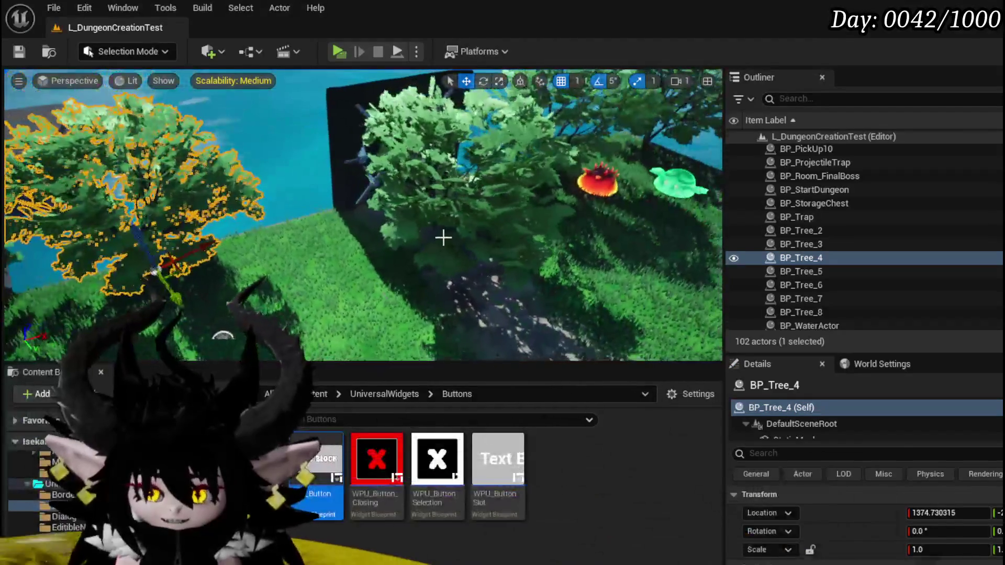
Shift BP_Tree_5 near the vault door along the X axis and save again.
{"action": "left_click", "coordinate": [451, 234]}
{"action": "left_click_drag", "start_coordinate": [480, 263], "coordinate": [378, 227]}
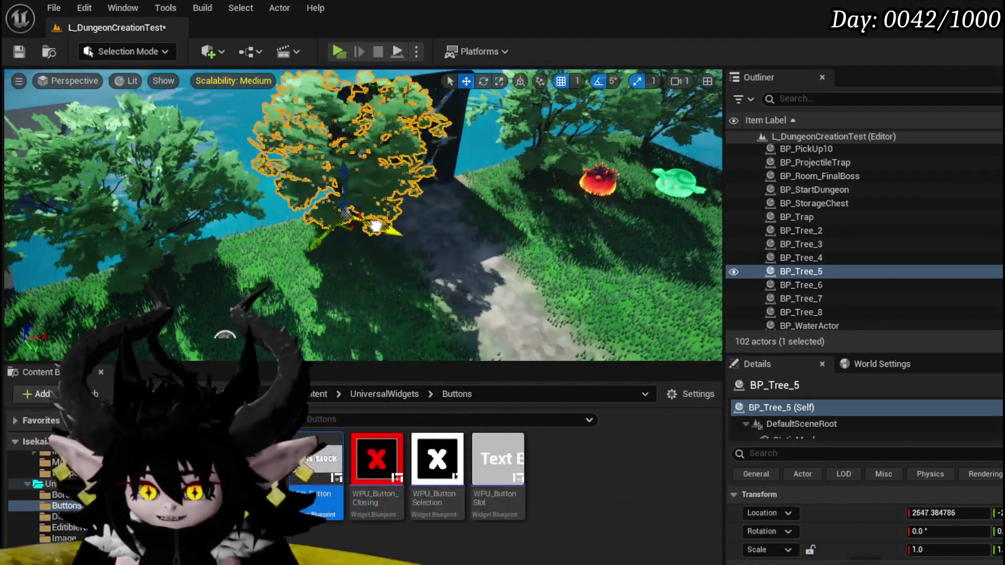
{"action": "left_click_drag", "start_coordinate": [263, 270], "coordinate": [4, 80]}
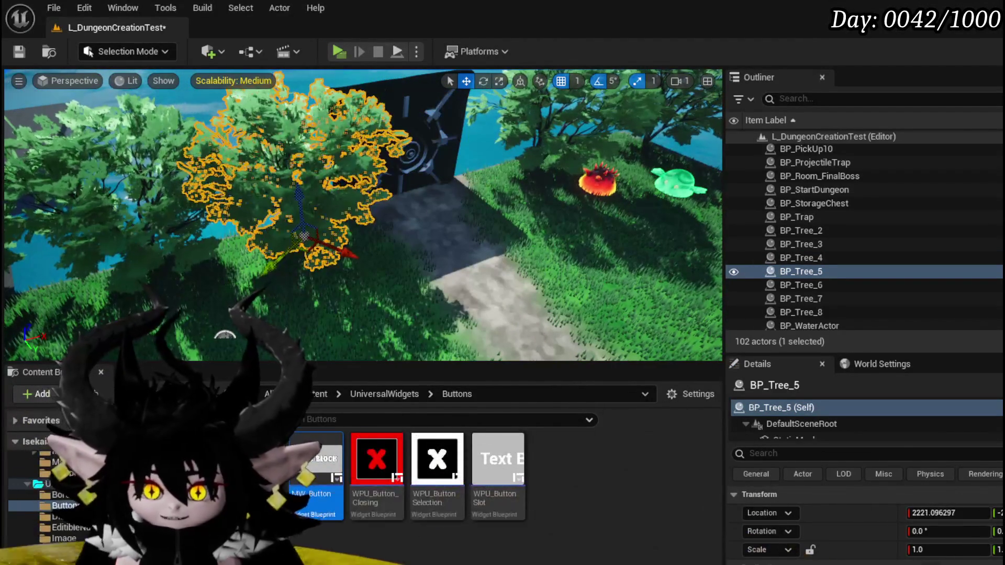
{"action": "left_click", "coordinate": [19, 52]}
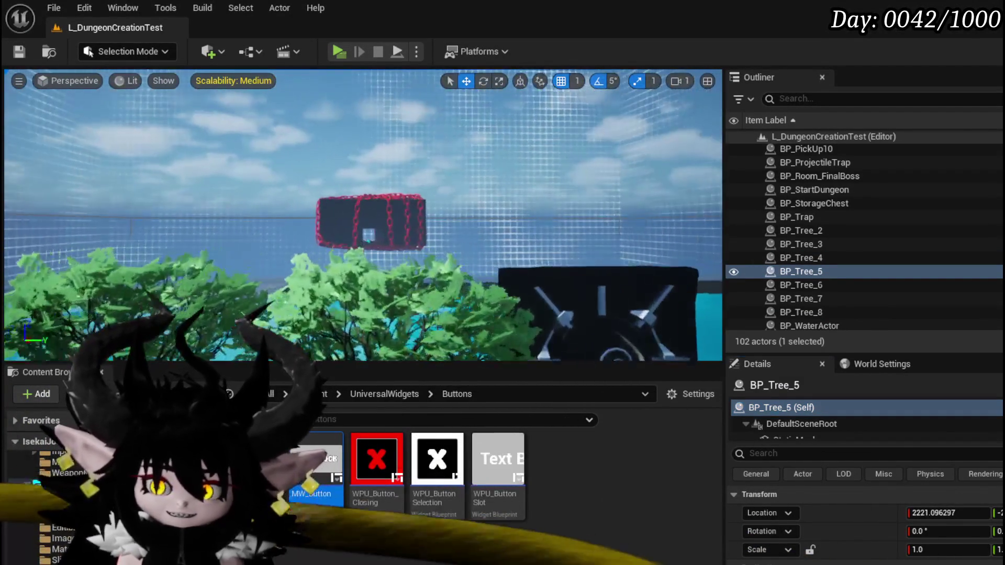
{"action": "mouse_move", "coordinate": [366, 210]}
{"action": "left_mouse_down"}
{"action": "mouse_move", "coordinate": [408, 209]}
{"action": "mouse_move", "coordinate": [335, 215]}
{"action": "left_mouse_up"}
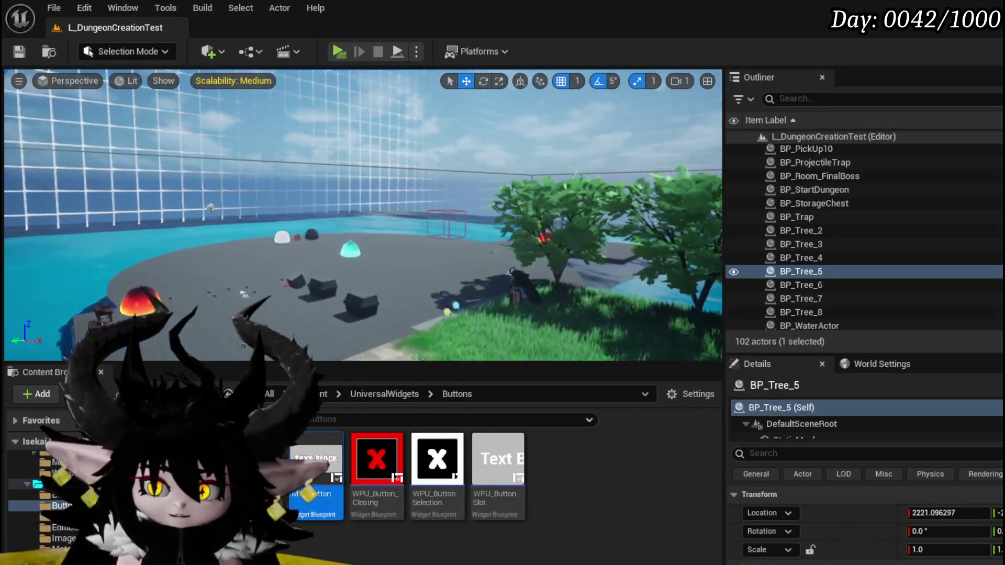
{"action": "scroll", "coordinate": [352, 343], "scroll_direction": "up", "scroll_amount": 1}
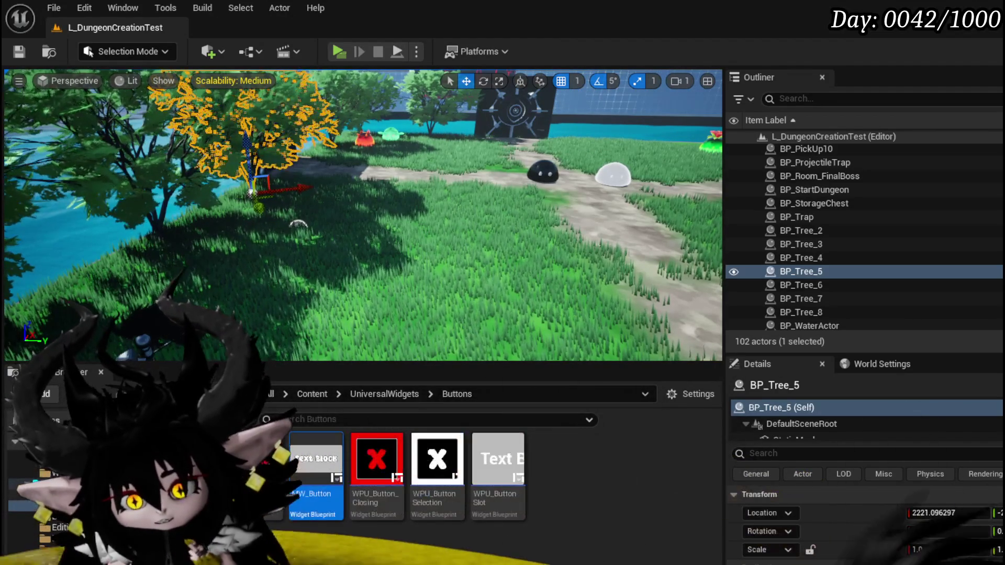
Navigate the Content Browser up to UniversalWidgets and save the dungeon test level.
{"action": "key", "text": "alt+Left"}
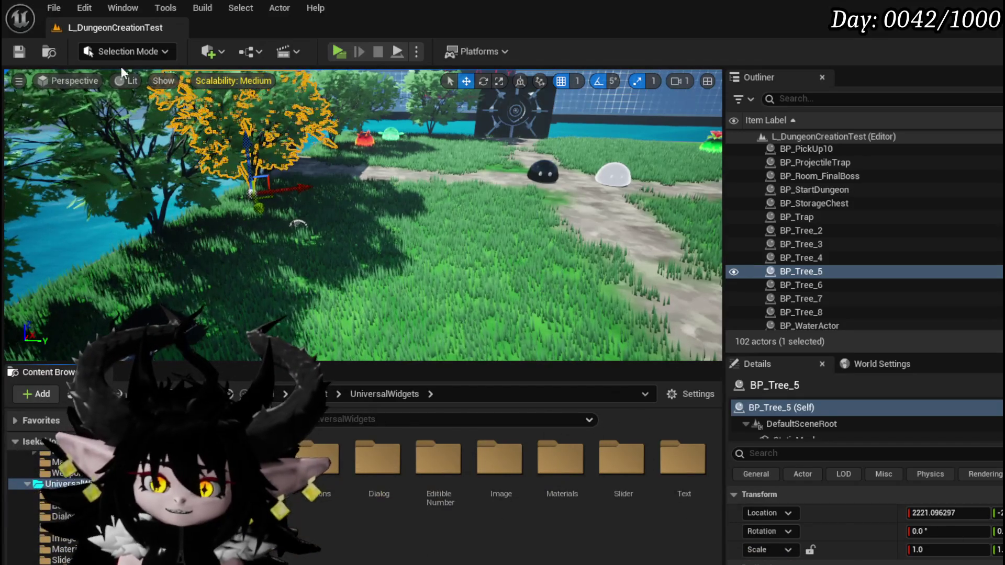
{"action": "key", "text": "ctrl+s"}
Frame BP_Tree_5 and orbit around it to inspect its new spot near the vault door.
{"action": "mouse_move", "coordinate": [223, 151]}
{"action": "left_mouse_down"}
{"action": "mouse_move", "coordinate": [222, 168]}
{"action": "mouse_move", "coordinate": [304, 167]}
{"action": "mouse_move", "coordinate": [304, 151]}
{"action": "mouse_move", "coordinate": [393, 142]}
{"action": "left_mouse_up"}
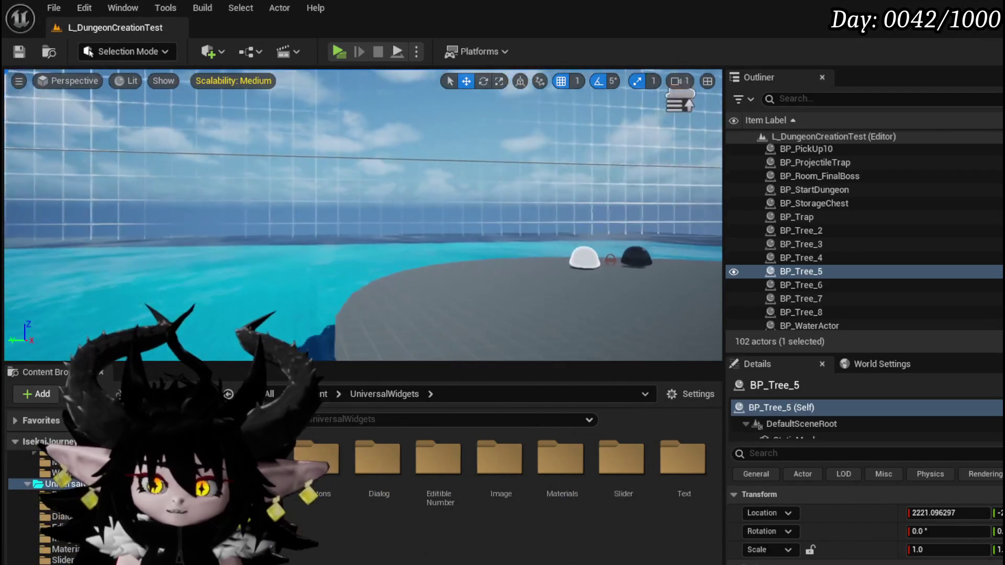
{"action": "key", "text": "f"}
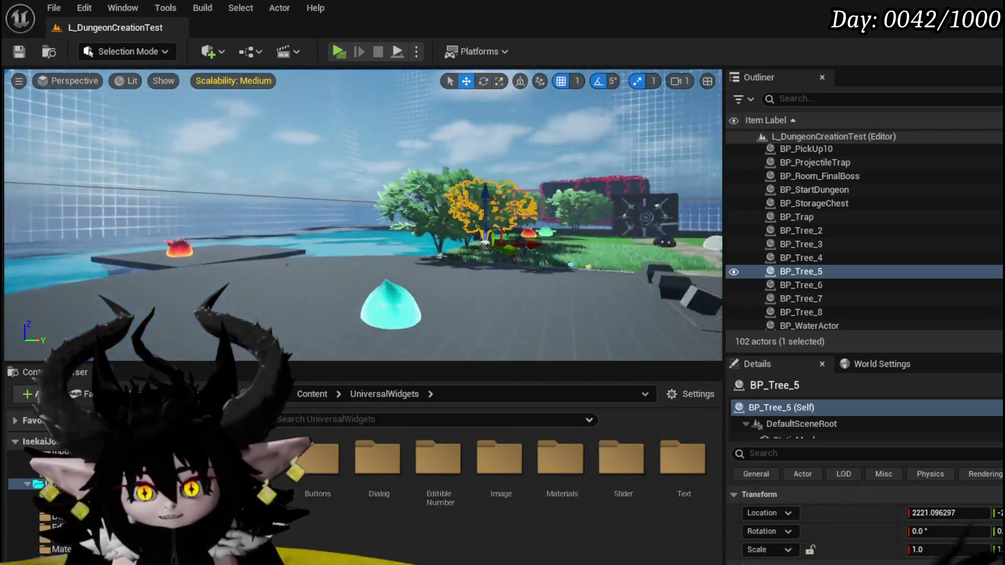
{"action": "key", "text": "f"}
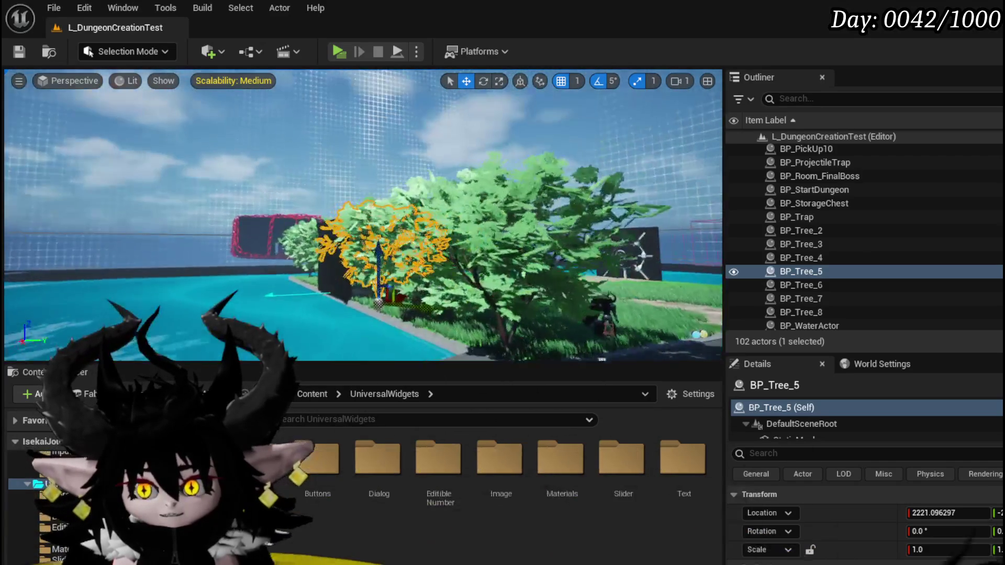
{"action": "scroll", "coordinate": [363, 214], "scroll_direction": "down", "scroll_amount": 5}
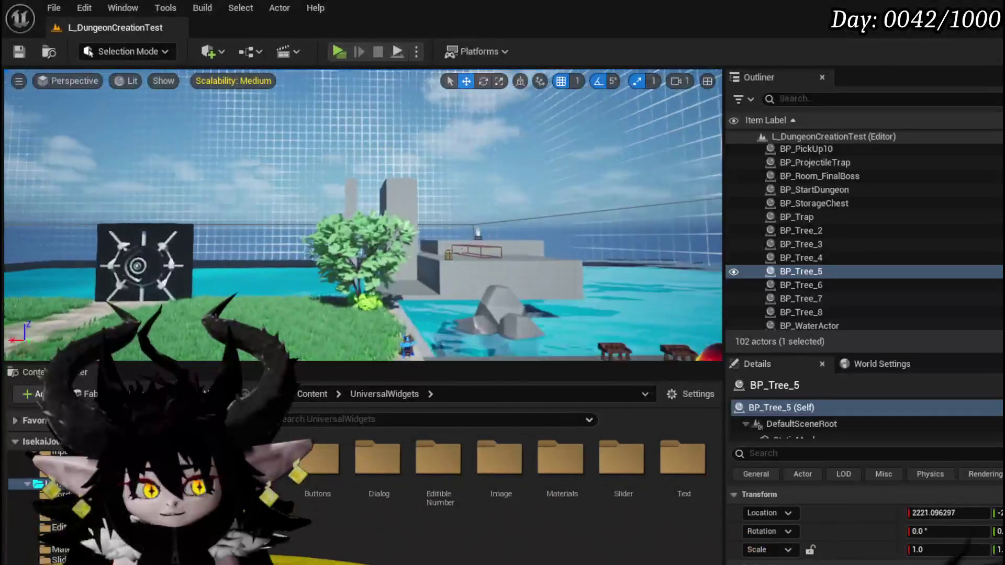
{"action": "key", "text": "f"}
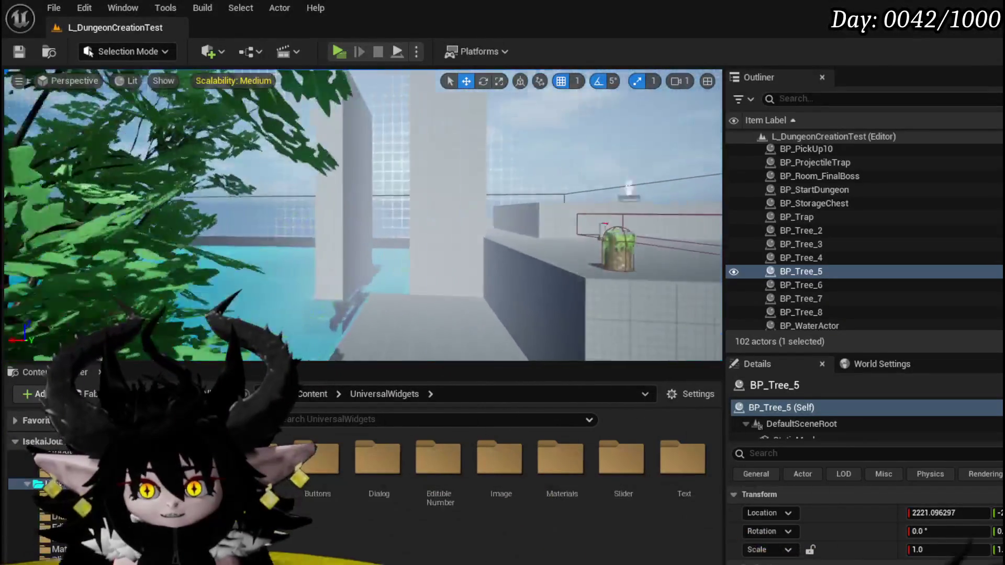
{"action": "scroll", "coordinate": [363, 215], "scroll_direction": "down", "scroll_amount": 5}
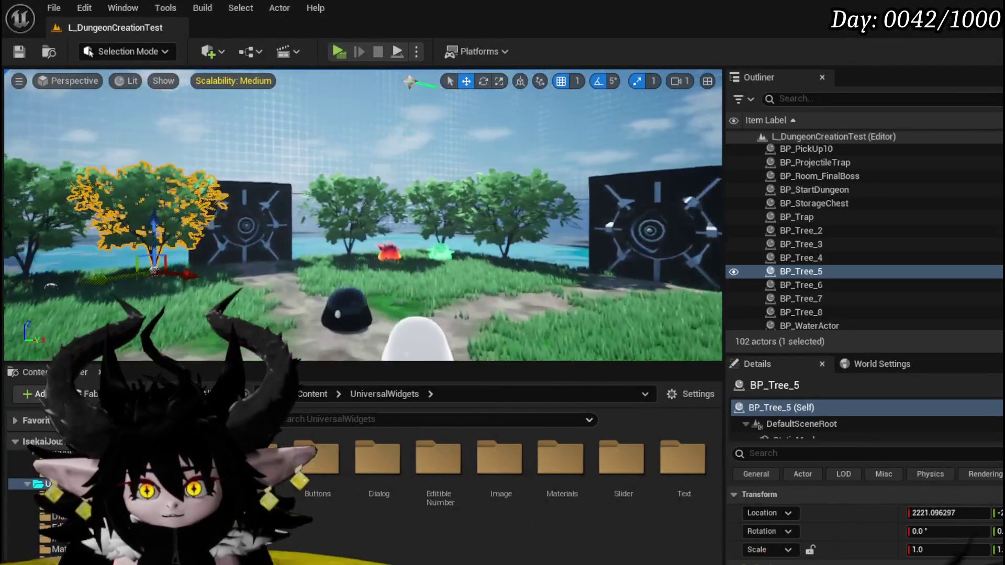
{"action": "scroll", "coordinate": [363, 215], "scroll_direction": "up", "scroll_amount": 10}
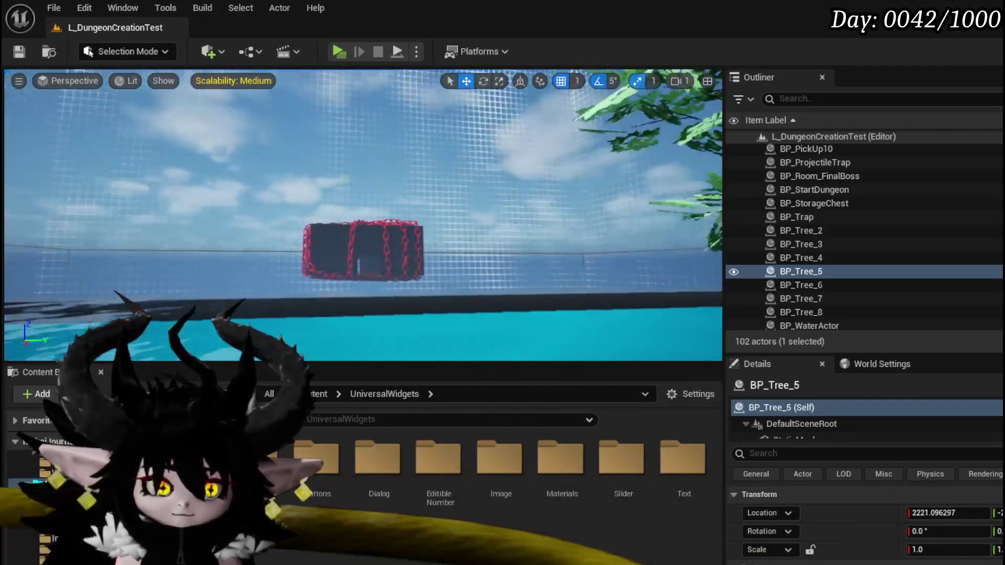
{"action": "left_click_drag", "start_coordinate": [363, 214], "coordinate": [408, 215]}
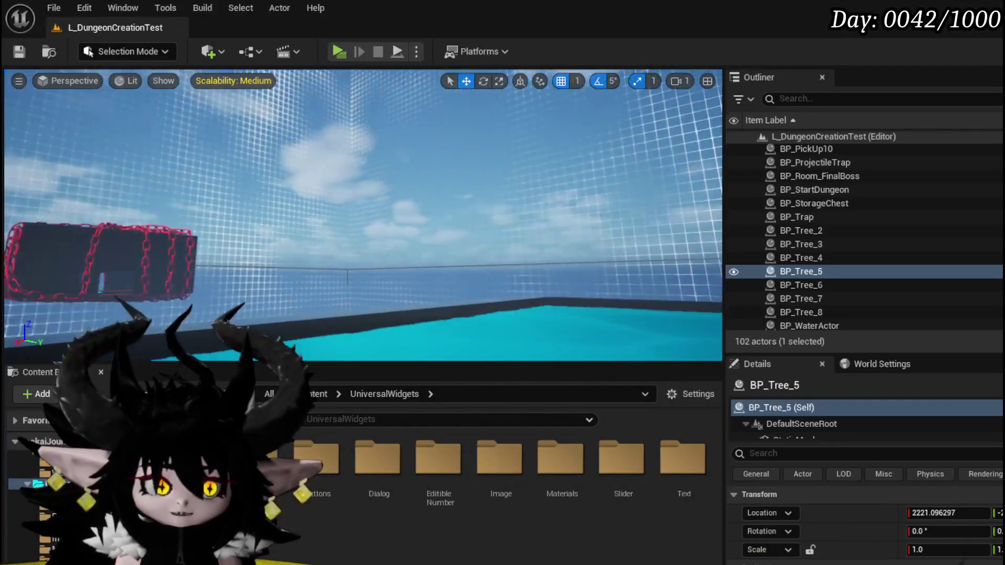
{"action": "key", "text": "f"}
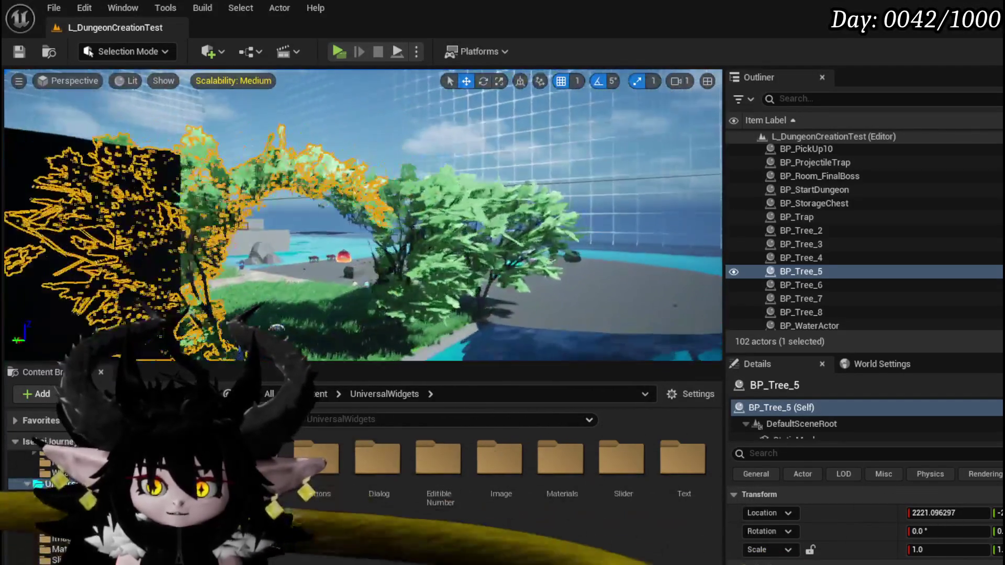
{"action": "mouse_move", "coordinate": [363, 214]}
{"action": "left_mouse_down"}
{"action": "mouse_move", "coordinate": [398, 214]}
{"action": "mouse_move", "coordinate": [397, 193]}
{"action": "mouse_move", "coordinate": [335, 236]}
{"action": "mouse_move", "coordinate": [408, 209]}
{"action": "mouse_move", "coordinate": [283, 214]}
{"action": "mouse_move", "coordinate": [303, 157]}
{"action": "mouse_move", "coordinate": [183, 157]}
{"action": "mouse_move", "coordinate": [178, 189]}
{"action": "mouse_move", "coordinate": [167, 185]}
{"action": "left_mouse_up"}
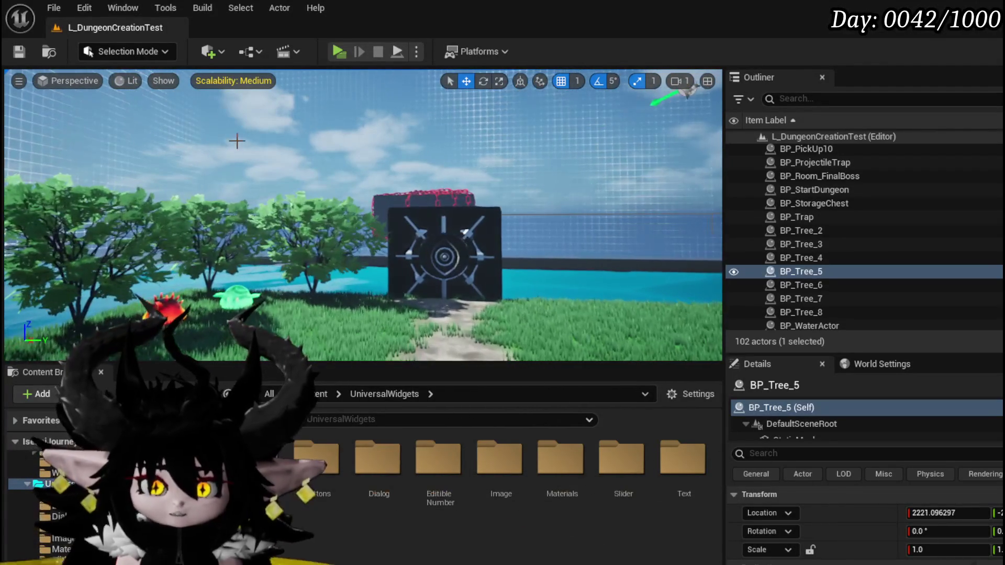
Save the level with BP_Tree_5 at X 2221.096297 beside the vault-door path.
{"action": "key", "text": "ctrl+s"}
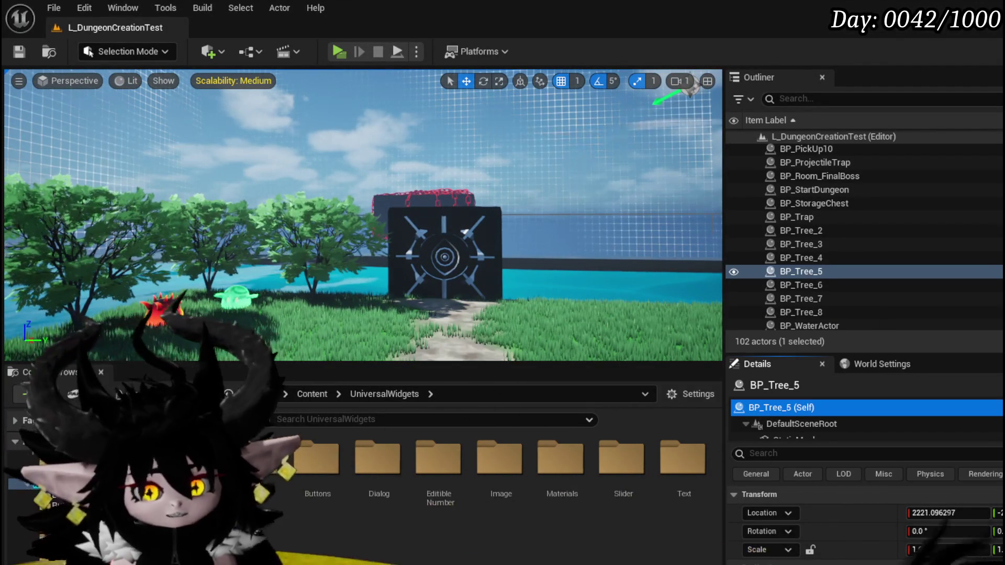